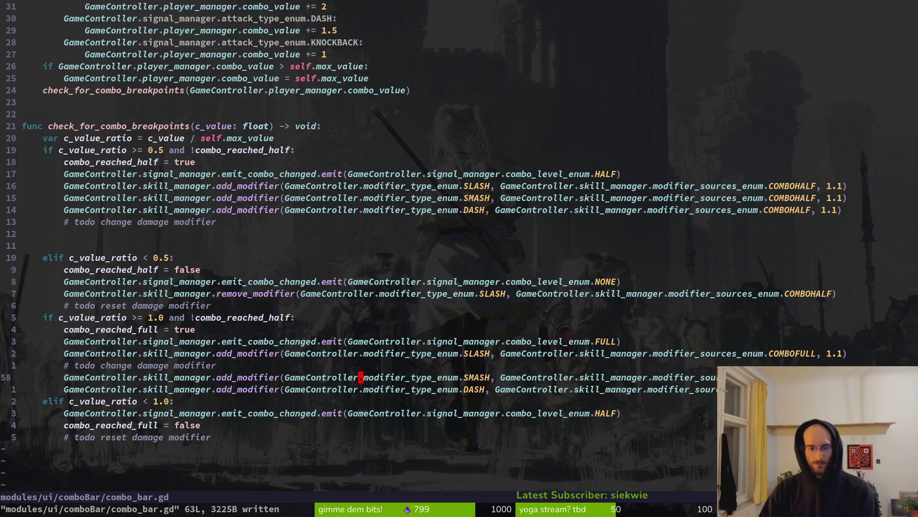
- Visually select the modifier source argument on line 58 to inspect it
key("v")
key("w")
key("w")
key("w")
key("e")
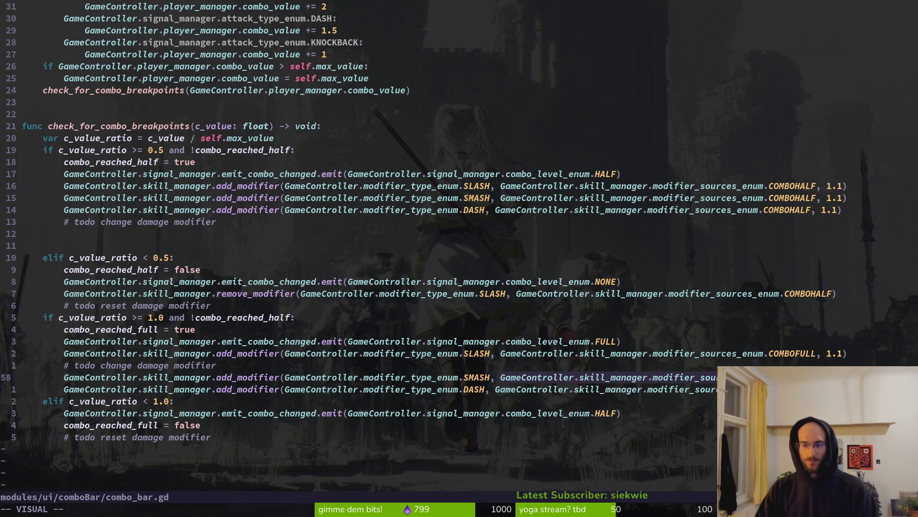
key("y")
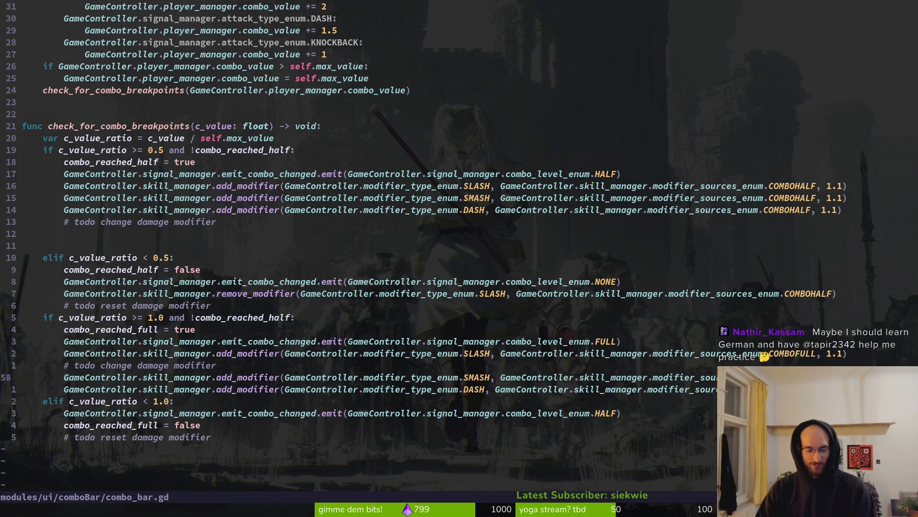
- Replace GameController.skill_manager.modifier_sources_enum with GameController.modifier_sources_enum file-wide, then save
key("colon")
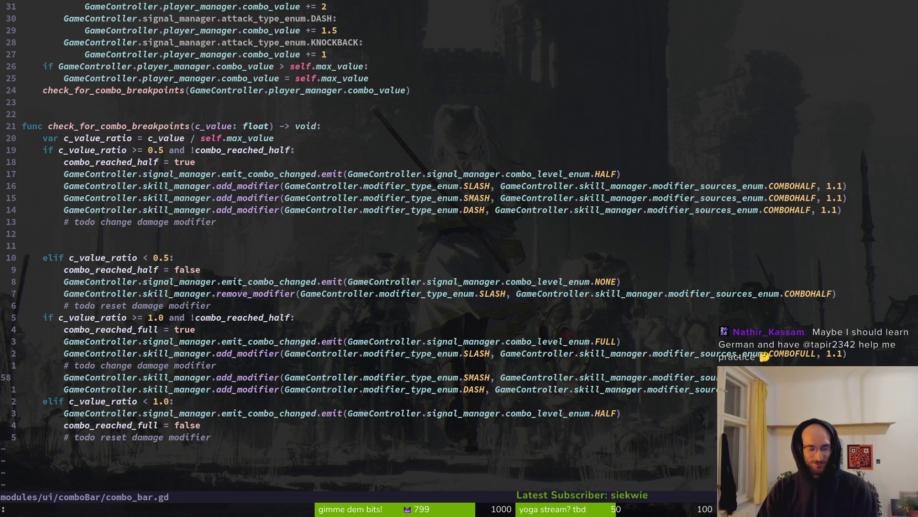
type("%s/GameController.skill_manager.modifier_sources_enum/GAm")
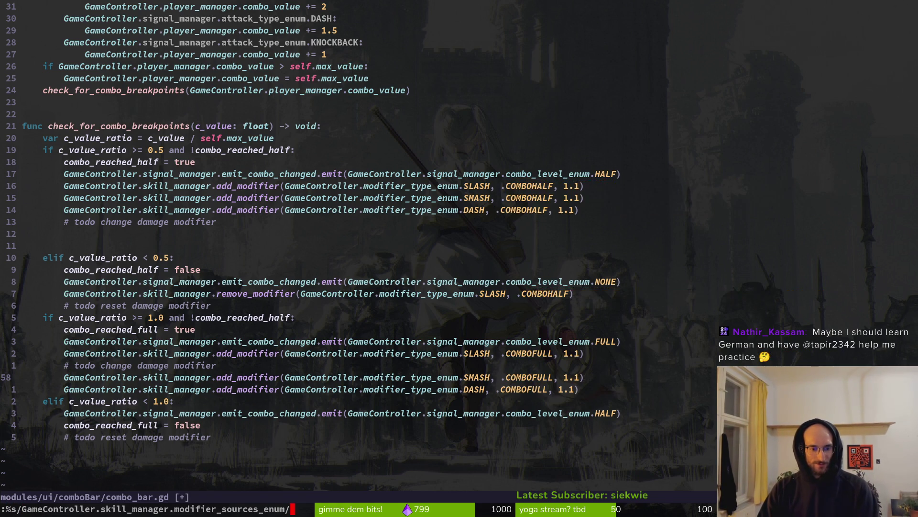
key("BackSpace")
key("BackSpace")
type("ameCon")
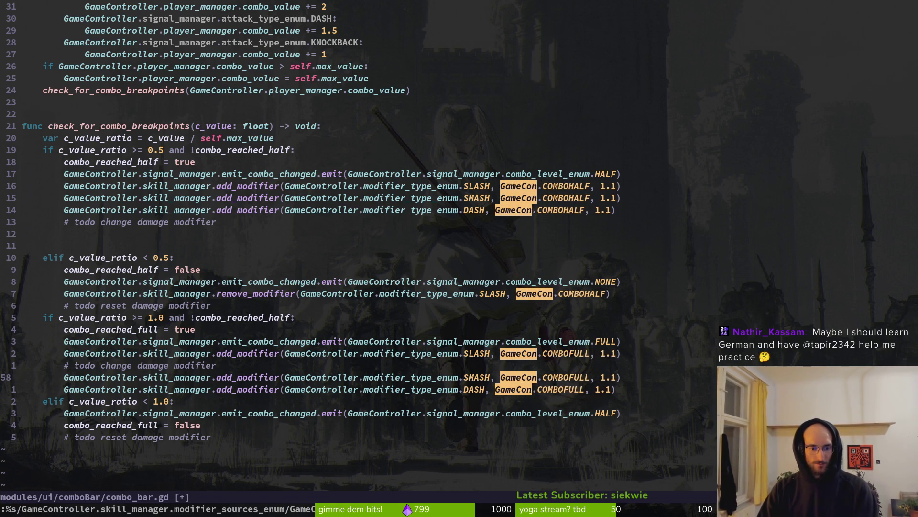
type("troller.skill_")
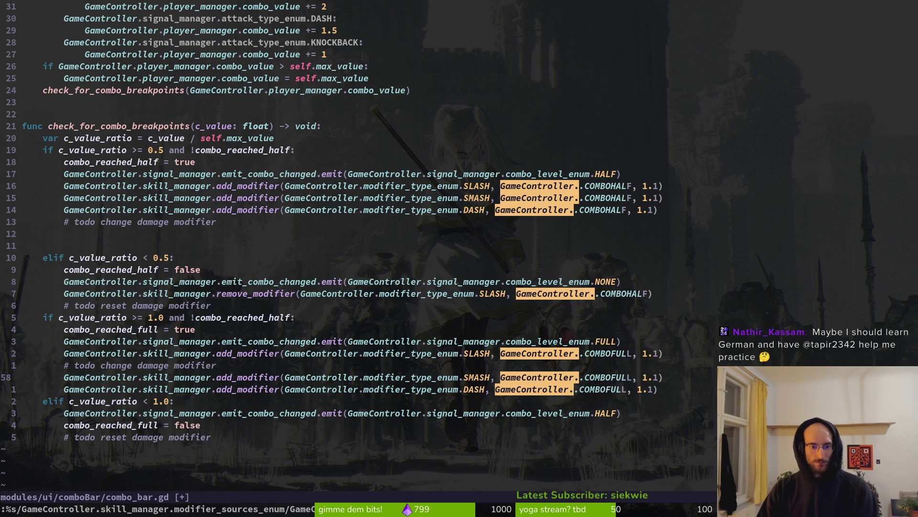
type("manager.modifier")
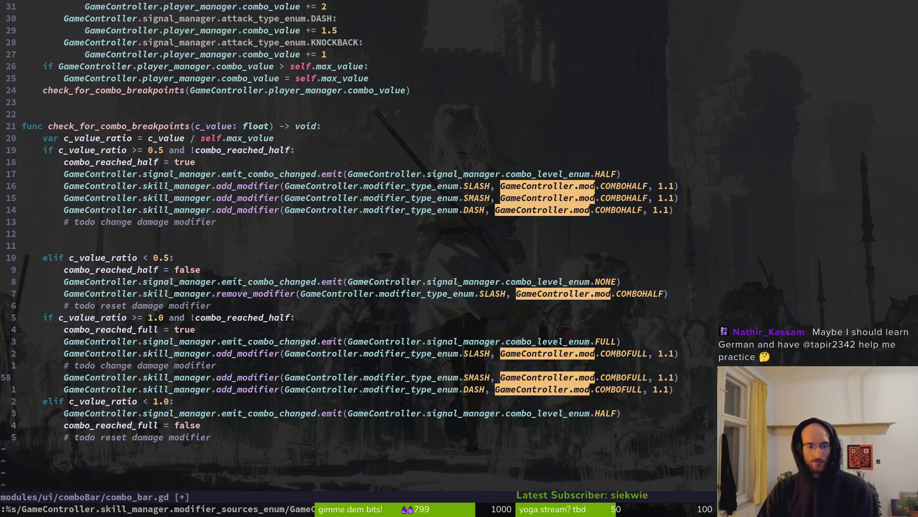
type("_source")
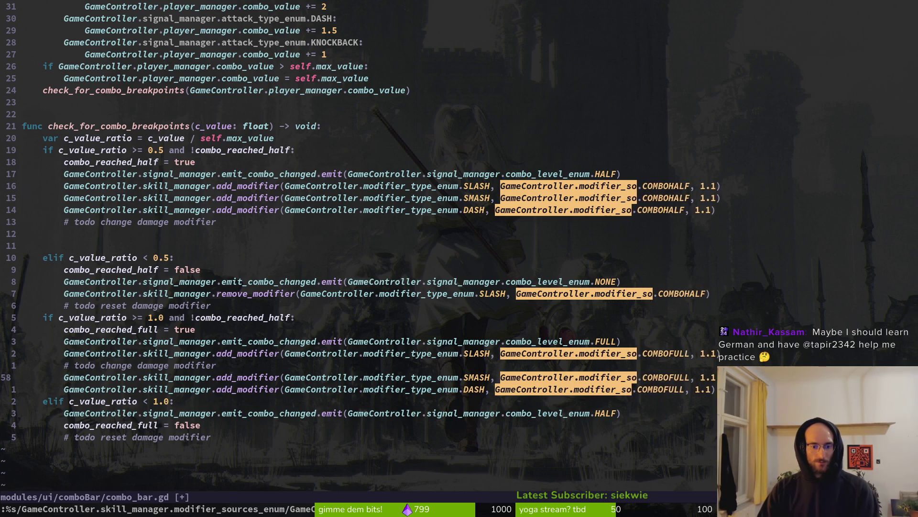
type("s_enum")
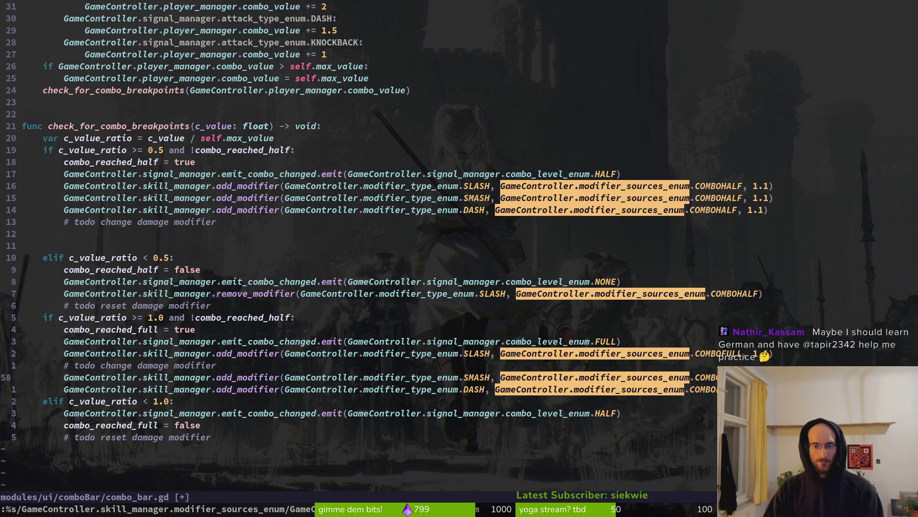
key("Return")
type(":w")
key("Return")
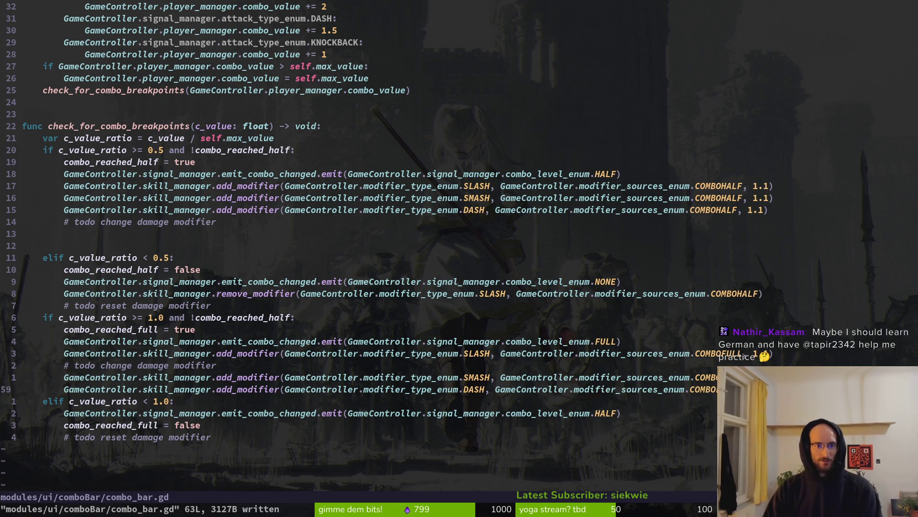
- Page up and down through combo_bar.gd to review the replaced references
key("ctrl+u")
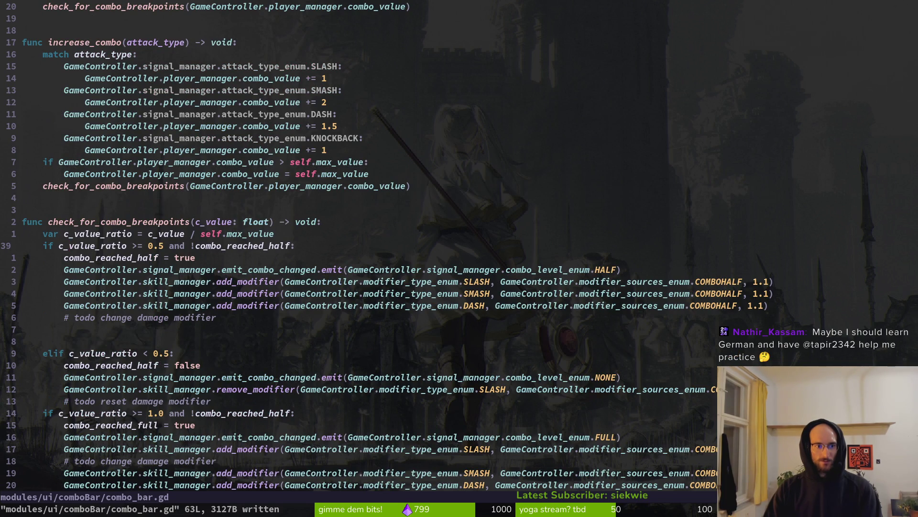
key("ctrl+u")
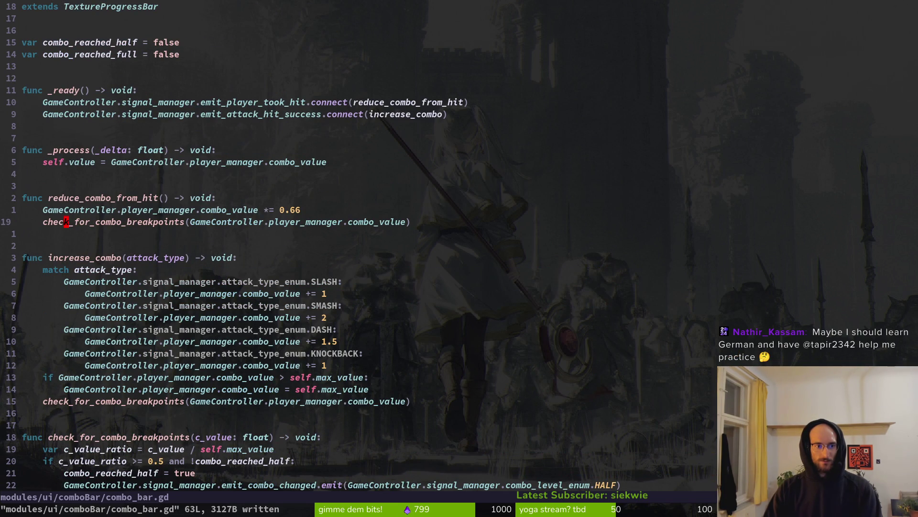
key("ctrl+u")
key("ctrl+d")
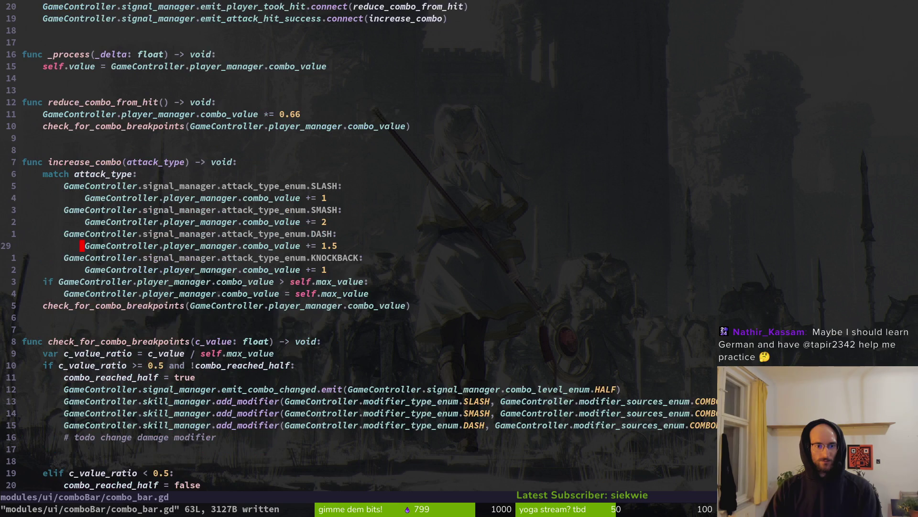
key("ctrl+d")
key("space")
- Open smash.gd through the project file finder
key("f")
key("f")
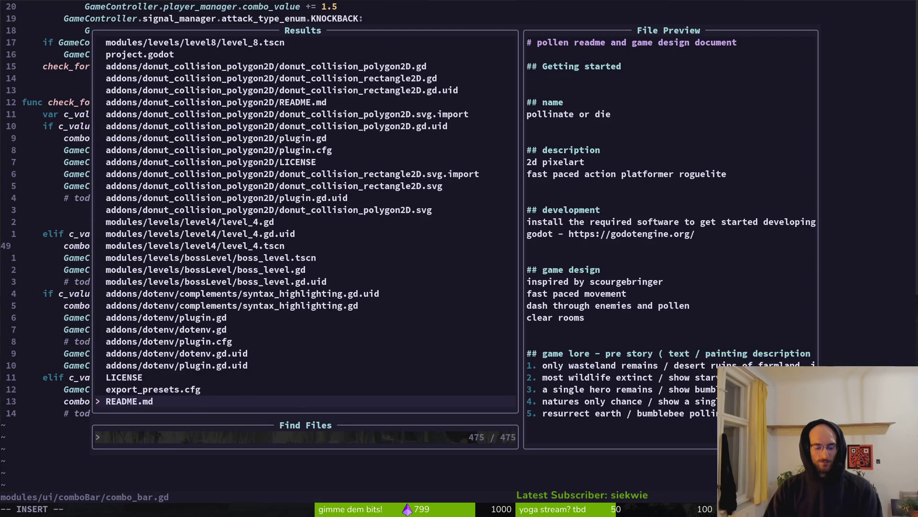
type("skihe")
key("Return")
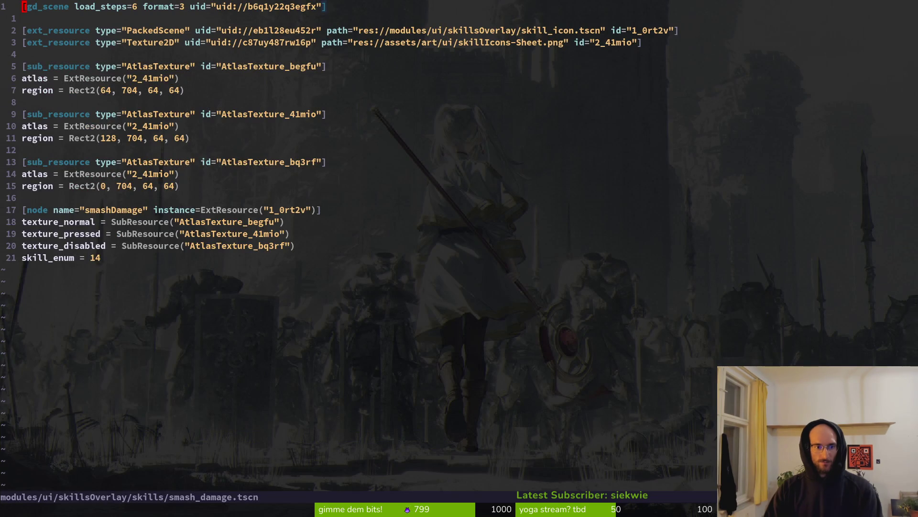
key("space")
key("f")
key("f")
type("dmsd")
key("BackSpace")
key("BackSpace")
key("BackSpace")
type("smash")
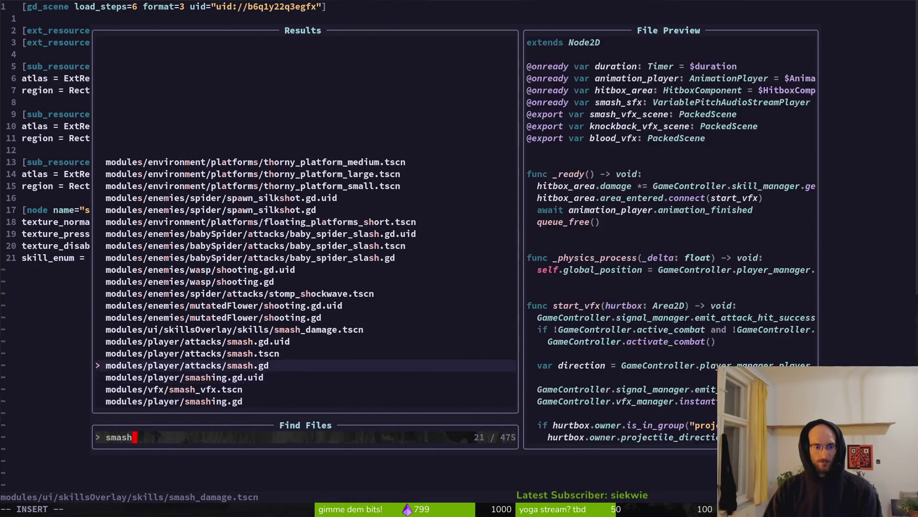
key("Return")
- Delete .skill_manager from smash.gd's get_modifier_value argument and save the file
key("j")
key("j")
key("j")
key("ctrl+s")
key("j")
key("j")
key("j")
key("j")
key("j")
key("j")
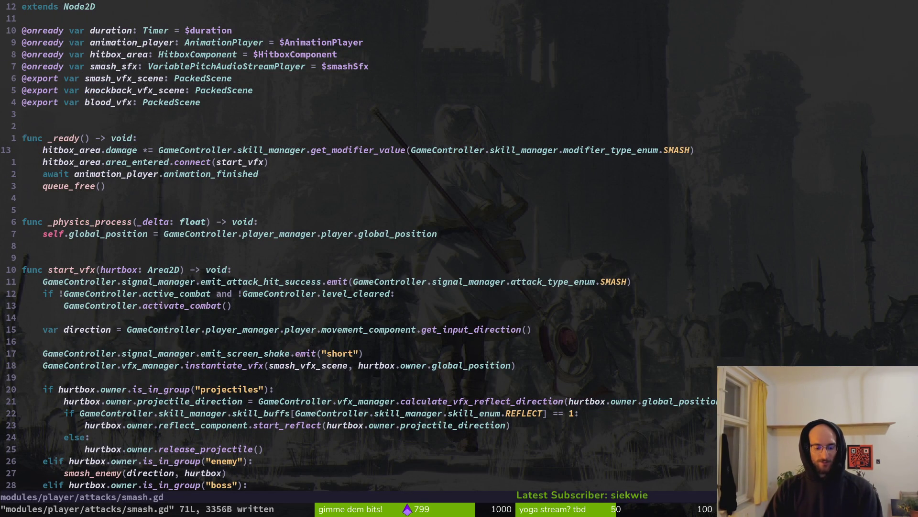
key("w")
key("w")
key("w")
key("w")
key("w")
key("c")
key("t")
key("period")
key("Escape")
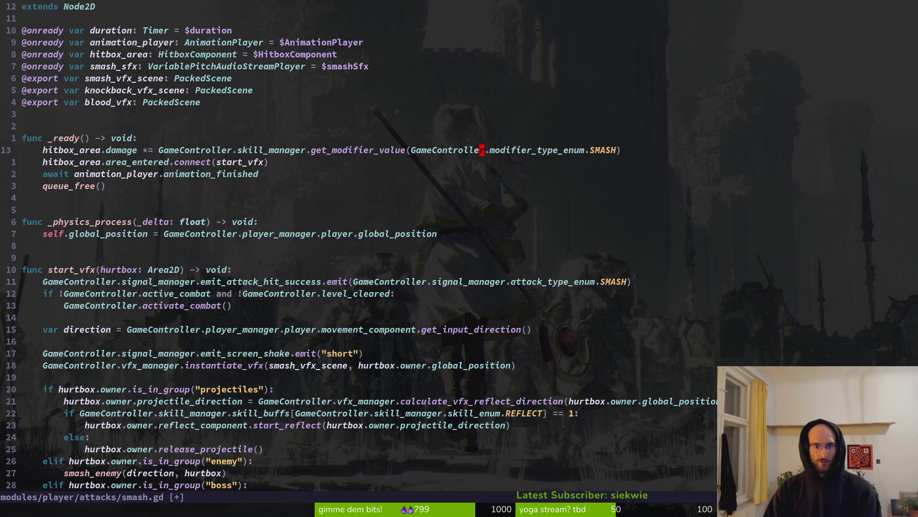
type(":w")
key("Return")
- Browse smash.gd's remaining lines from the emit line to the reflect direction line
key("j")
key("j")
key("j")
key("j")
key("j")
key("j")
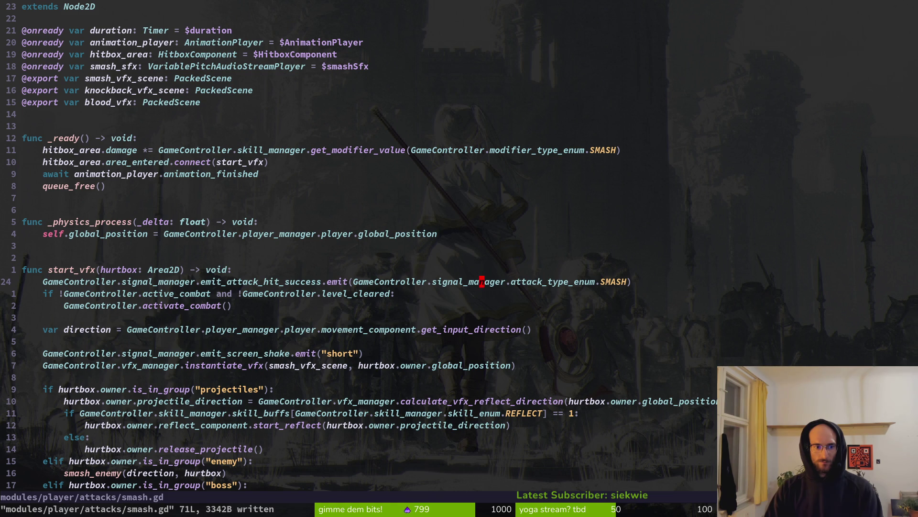
key("j")
key("k")
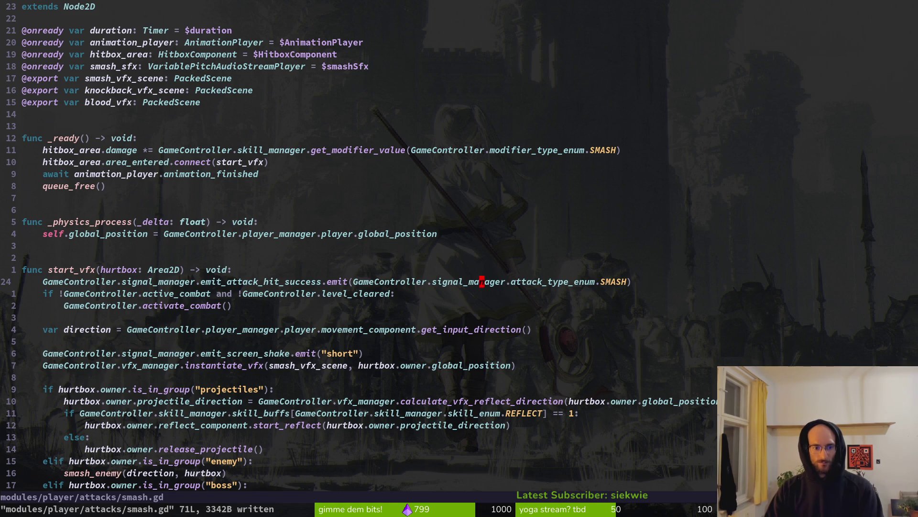
key("j")
key("j")
key("j")
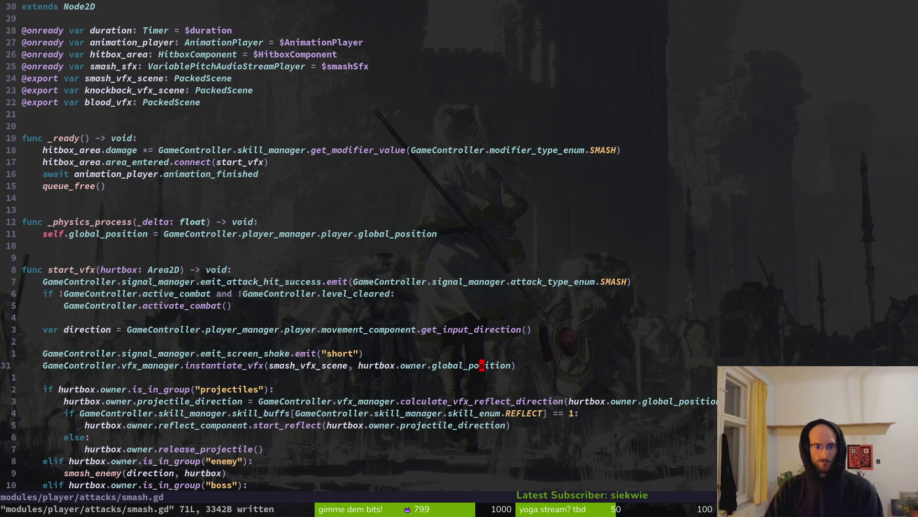
key("j")
key("j")
key("j")
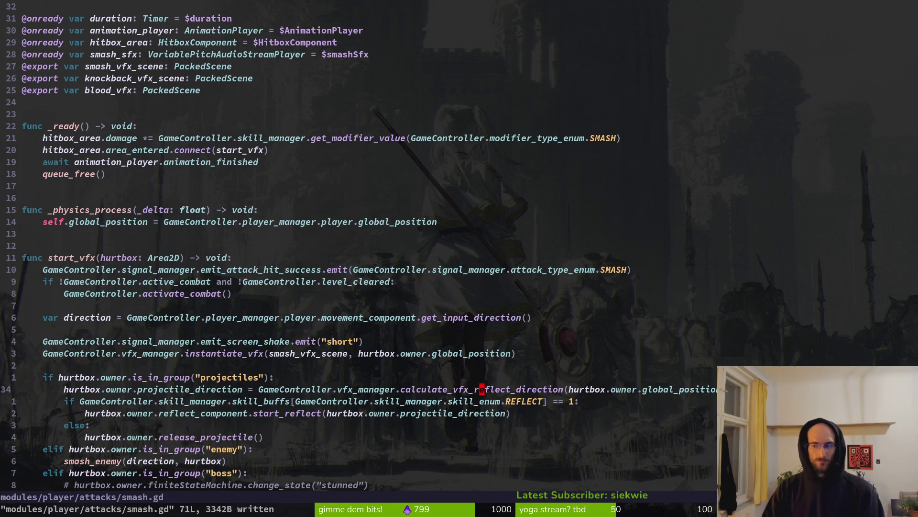
key("k")
key("k")
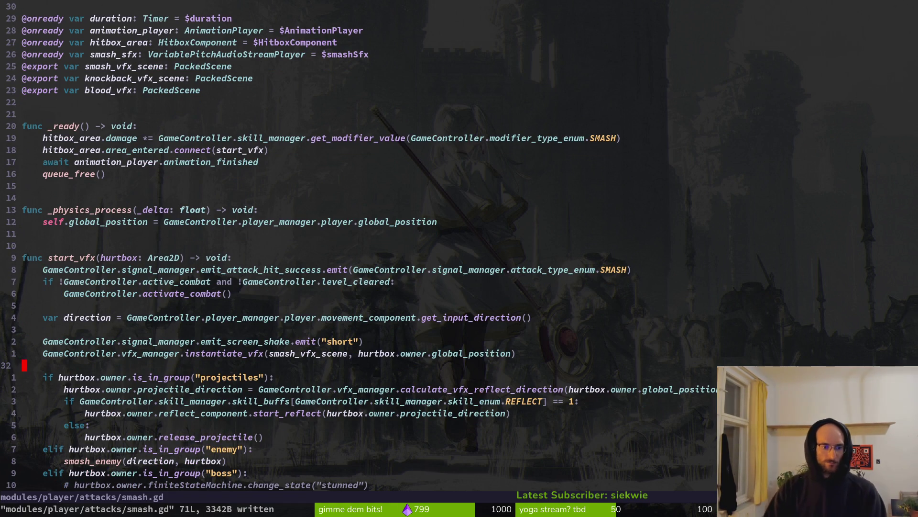
key("space")
- Open slash.gd, remove .skill_manager from the SLASH modifier argument, and save
key("f")
key("f")
type("slash")
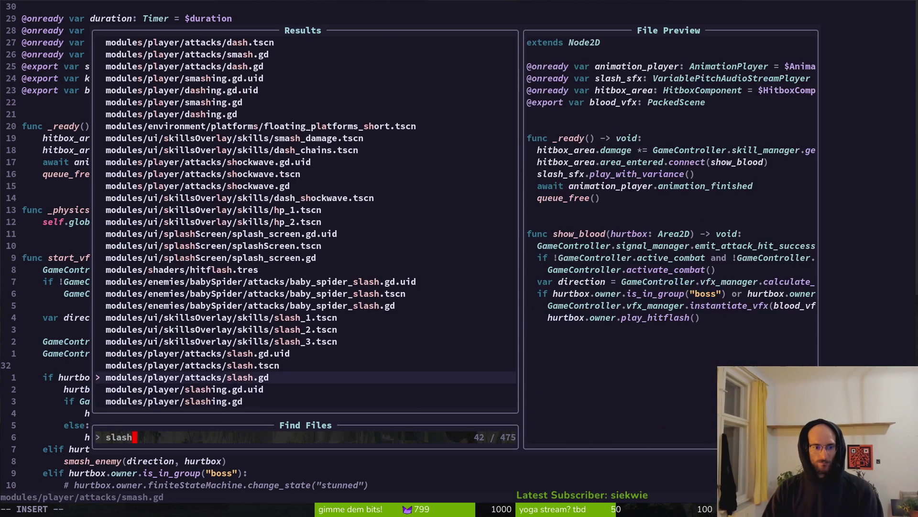
key("Return")
key("Return")
key("Return")
key("Return")
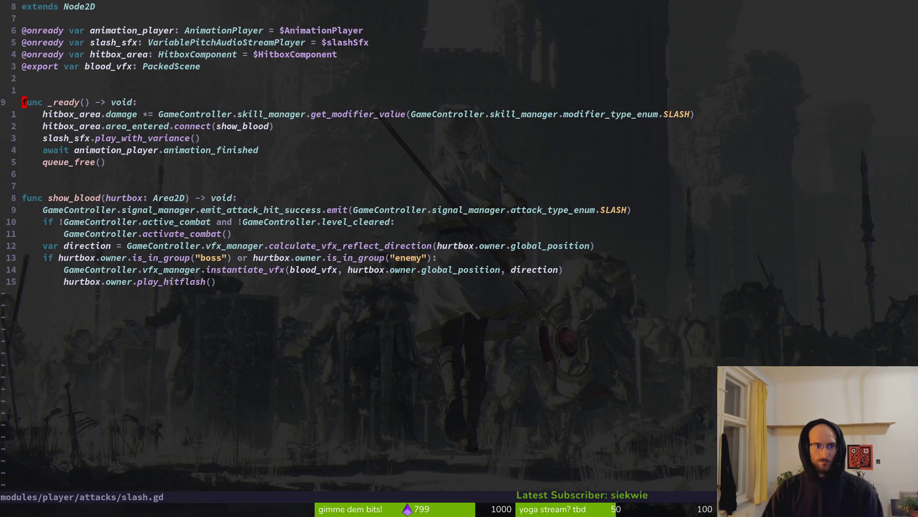
key("dollar")
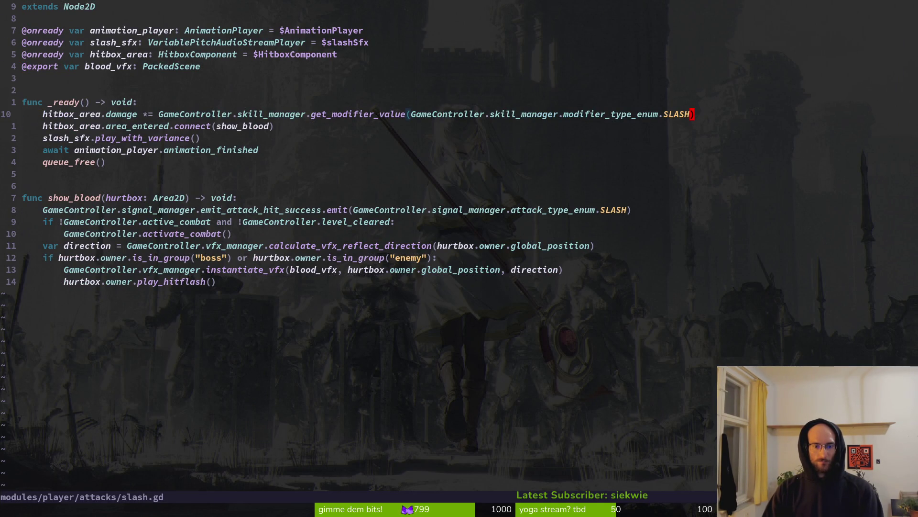
key("percent")
key("f")
key("period")
key("c")
key("t")
key("period")
key("Escape")
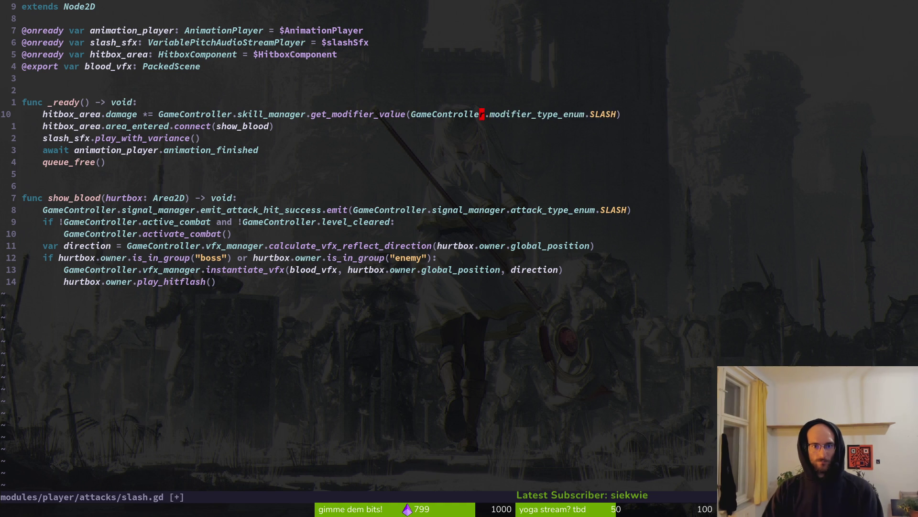
type(":w")
key("Return")
- Open dash.gd and jump to line 10, the damage line in _ready
key("space")
key("f")
key("f")
type("dash")
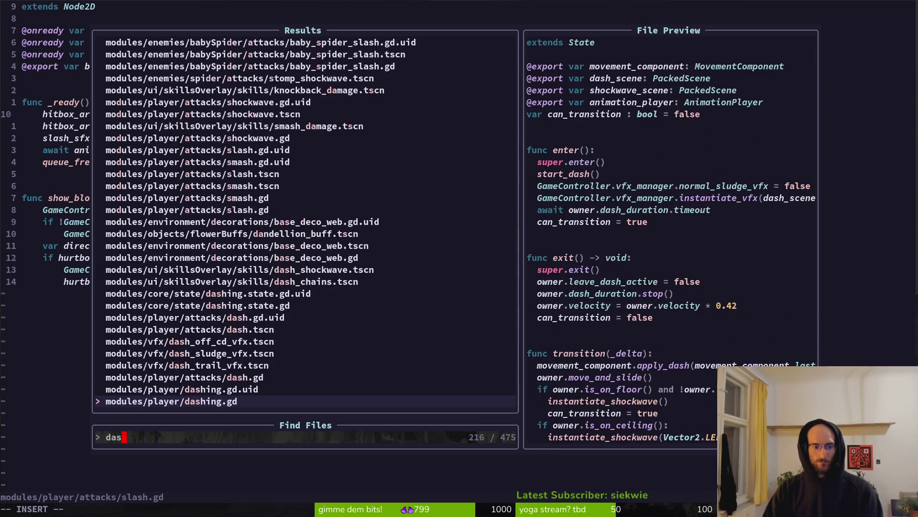
key("Return")
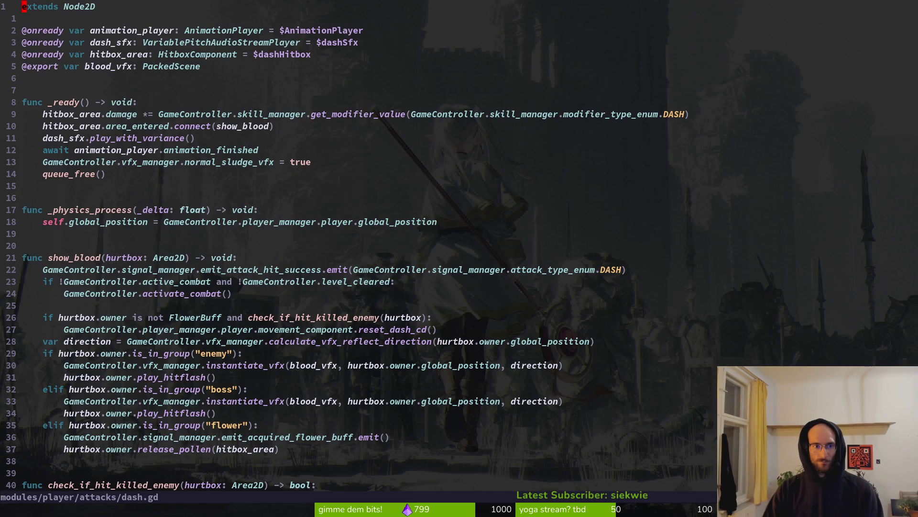
key("1")
key("0")
key("shift+g")
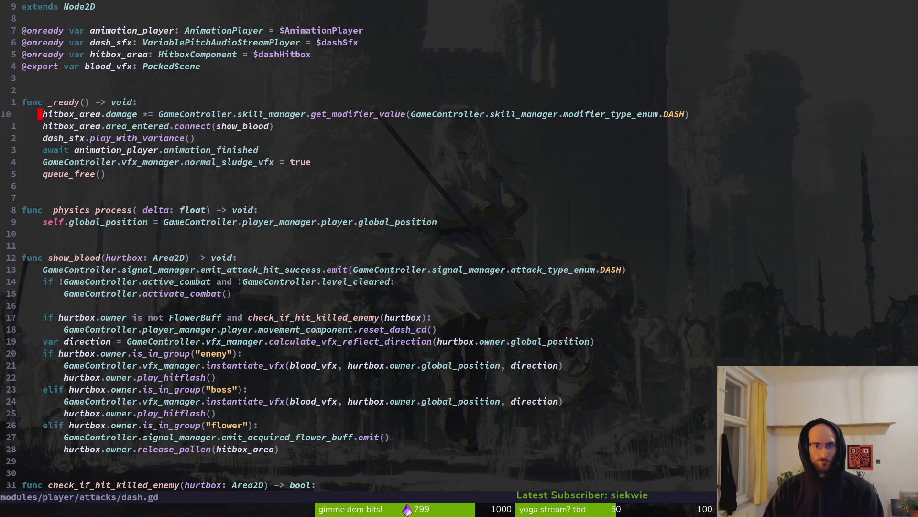
- Remove skill_manager from the DASH modifier argument and save dash.gd
key("f")
key("parenleft")
key("w")
key("w")
key("w")
key("c")
key("t")
key("period")
key("BackSpace")
key("Escape")
type(":w")
key("Return")
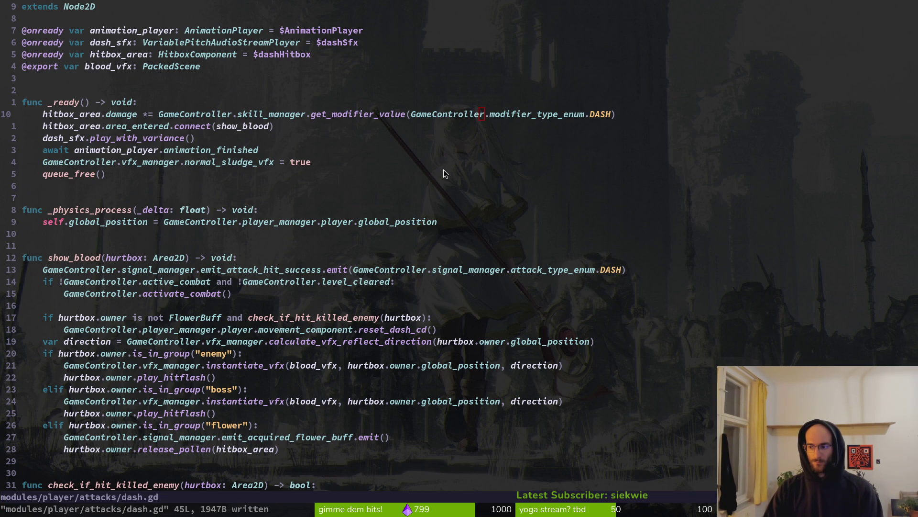
- Start a project-wide grep for GameController.signal_manager
key("alt+Tab")
key("alt+Tab")
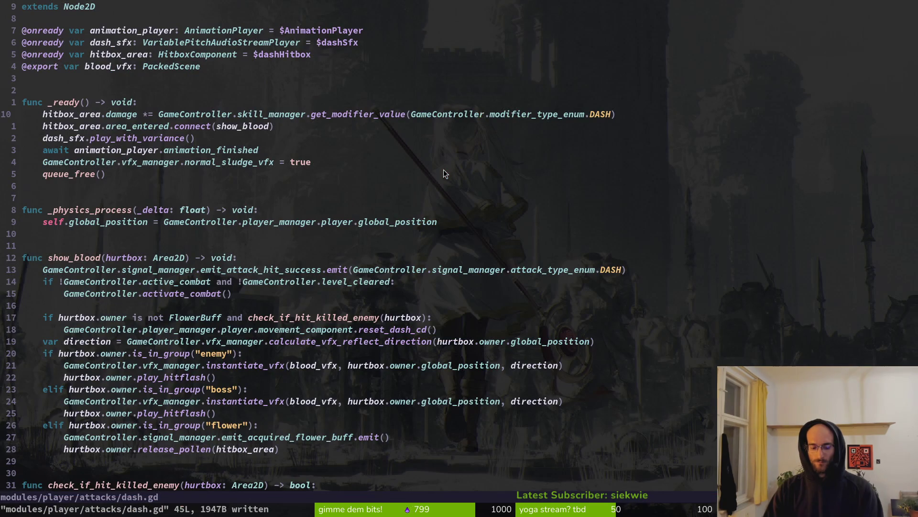
key("space")
type("ps")
type("Game")
type("Controller.si")
type("gnal_man")
type("ager.")
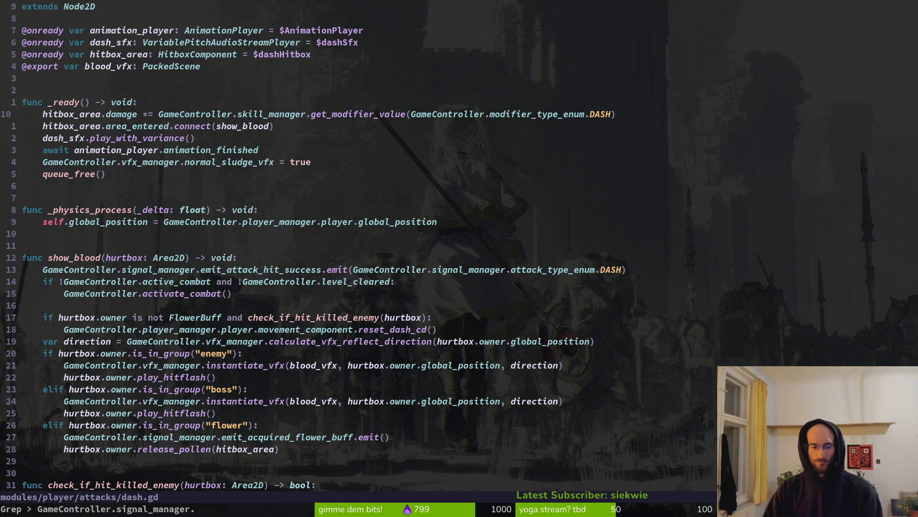
- Run the signal_manager grep and preview the devlevel.gd match before closing results
key("Return")
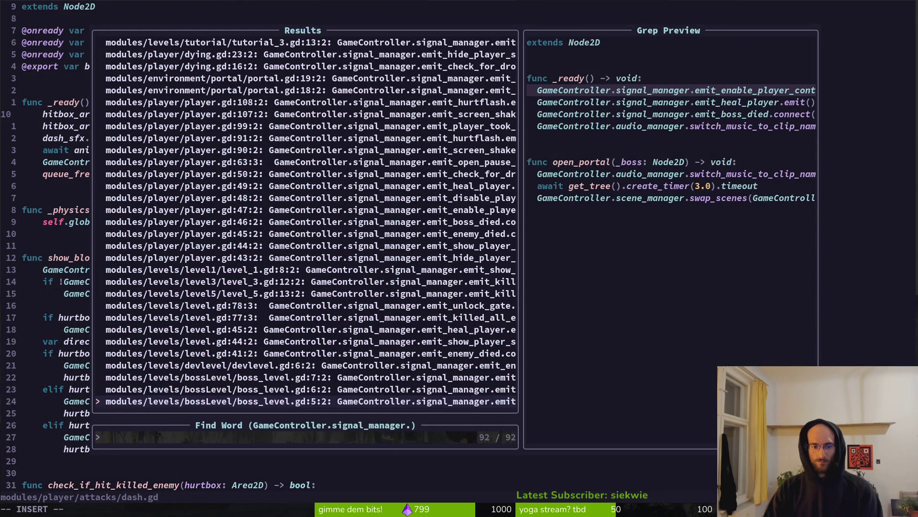
key("Up")
key("Up")
key("Up")
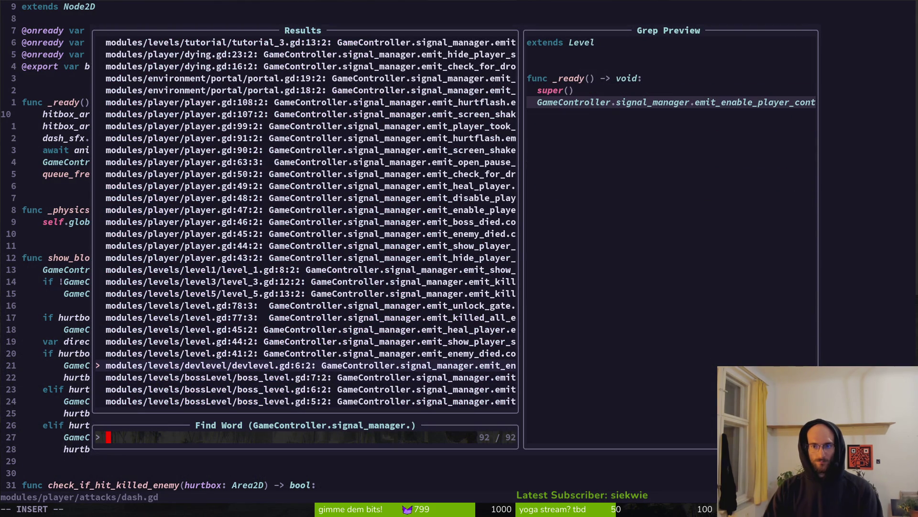
key("Escape")
key("Escape")
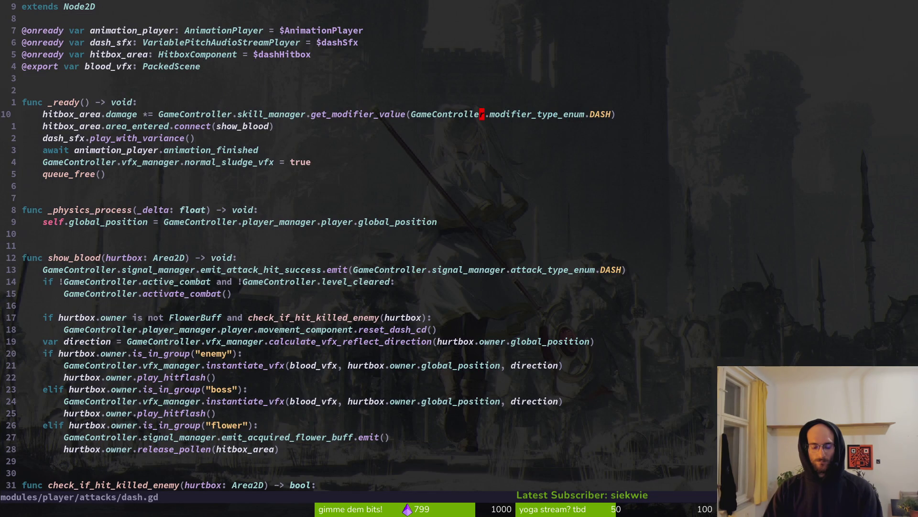
- Grep the project for GameController.skill_manager. usages
key("space")
type("ps")
type("Game")
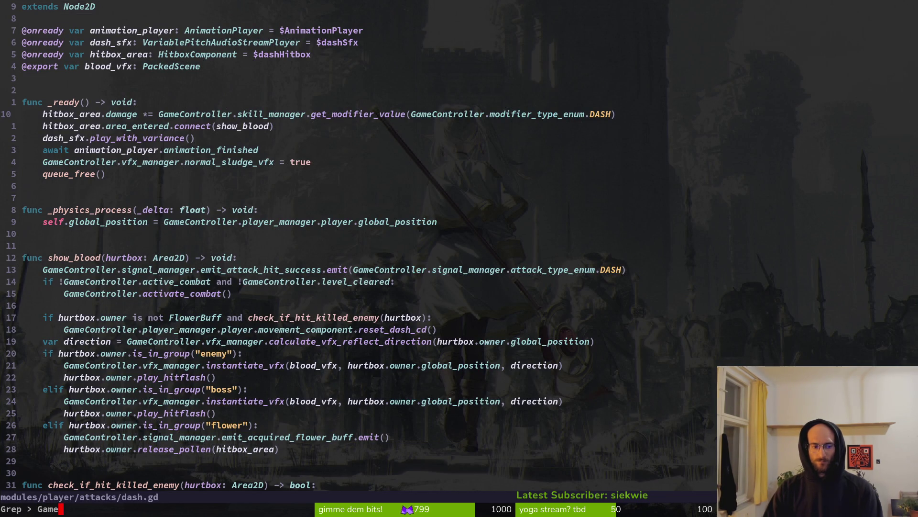
type("Controller.")
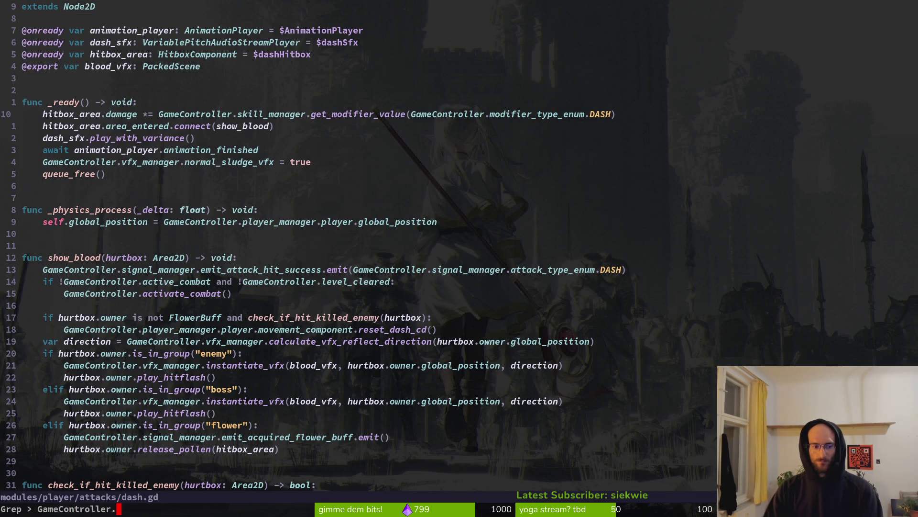
type("sk")
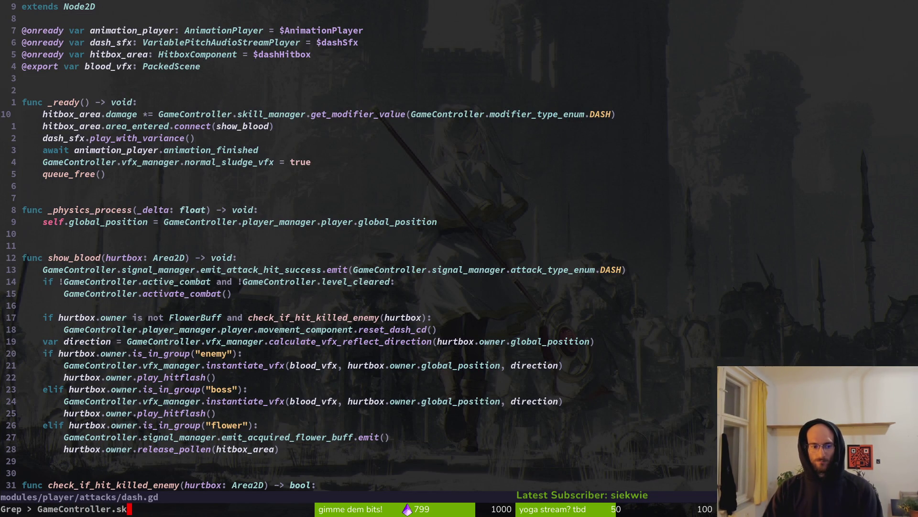
type("ill_manager")
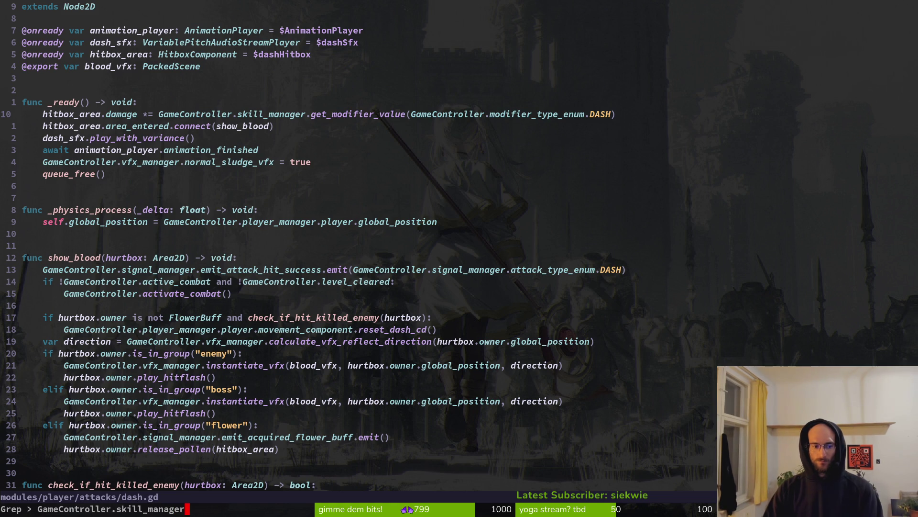
type(".")
key("Return")
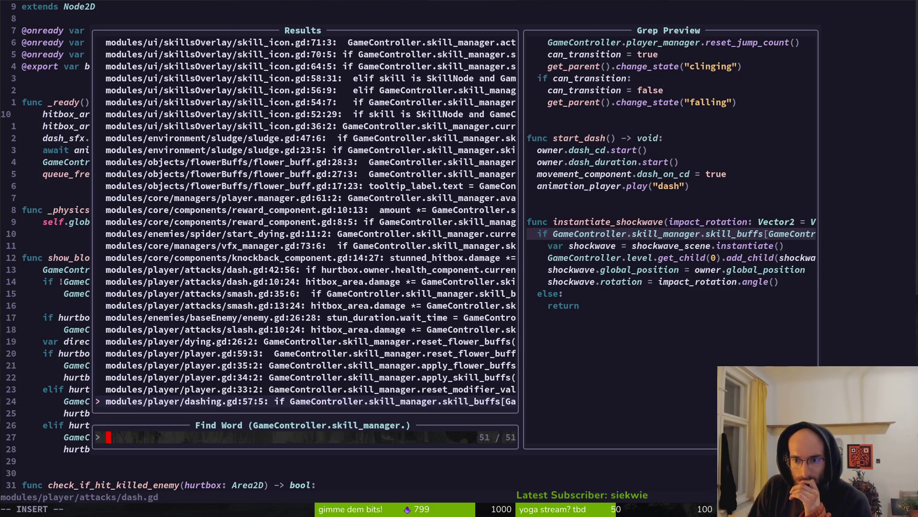
- Open enemy.gd at its stun_duration line, then run the game in Godot with F5
key("Up")
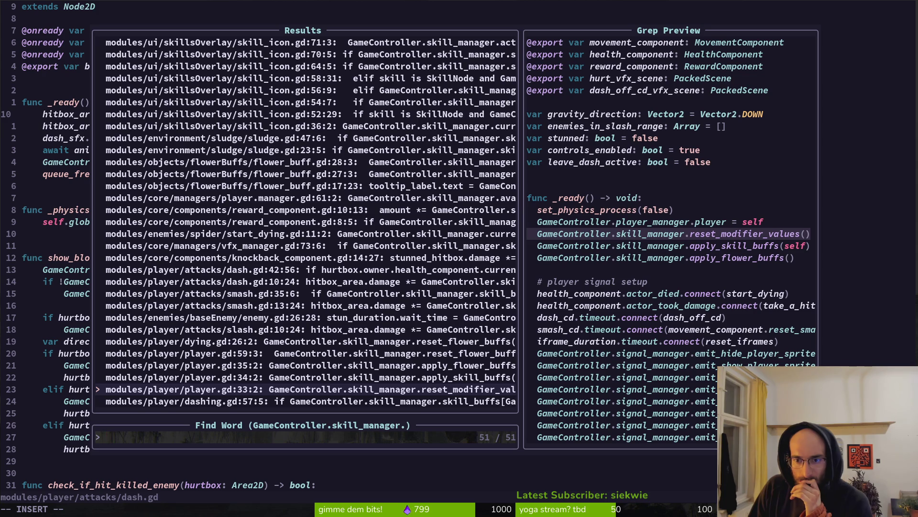
key("Up")
key("Up")
key("Up")
key("Up")
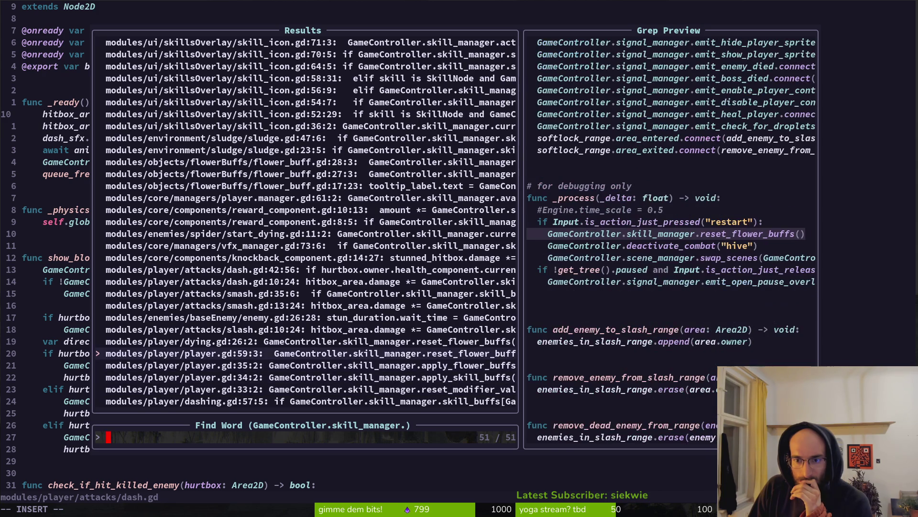
key("Up")
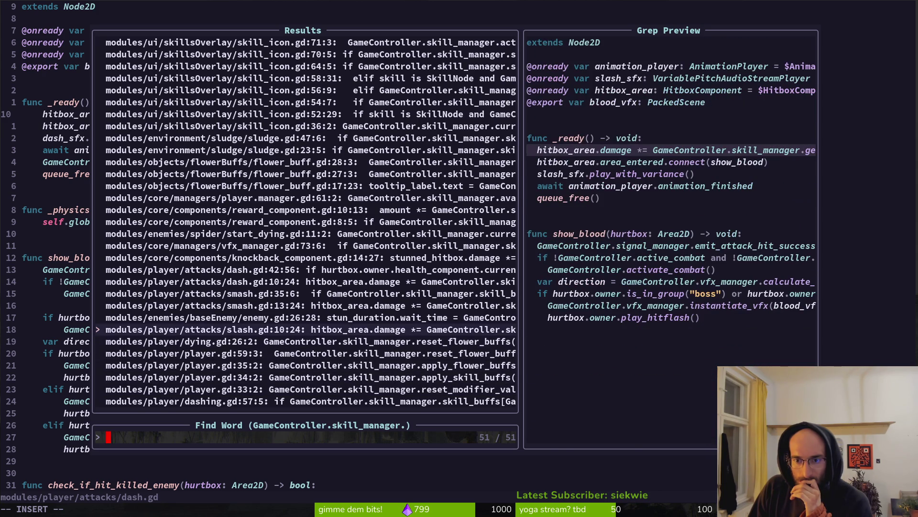
key("Up")
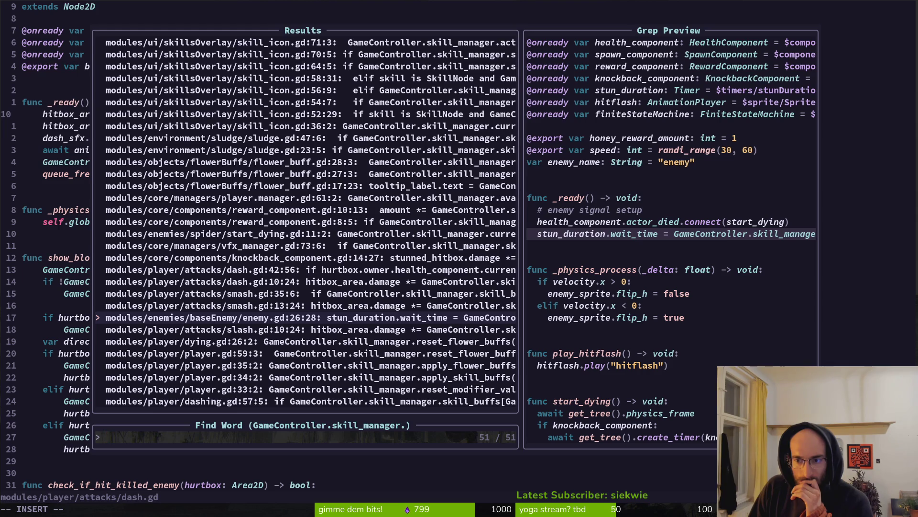
key("Return")
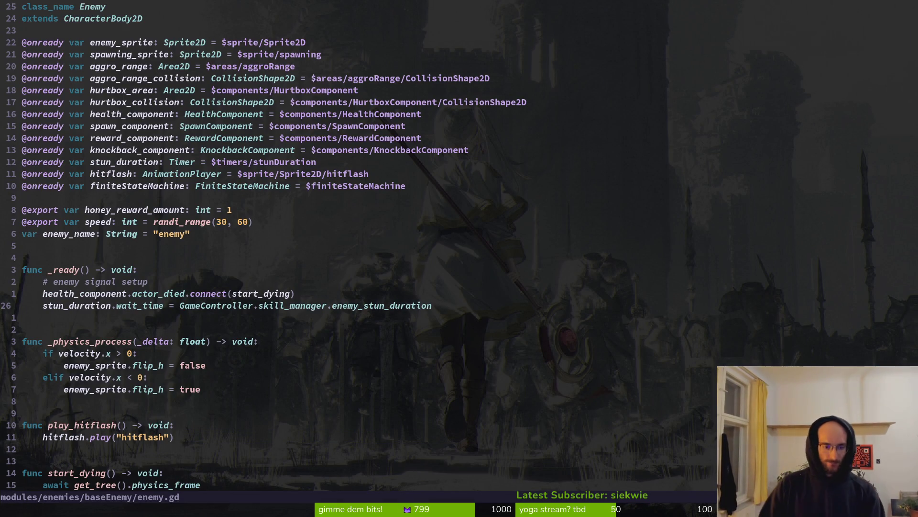
key("alt+Tab")
key("F5")
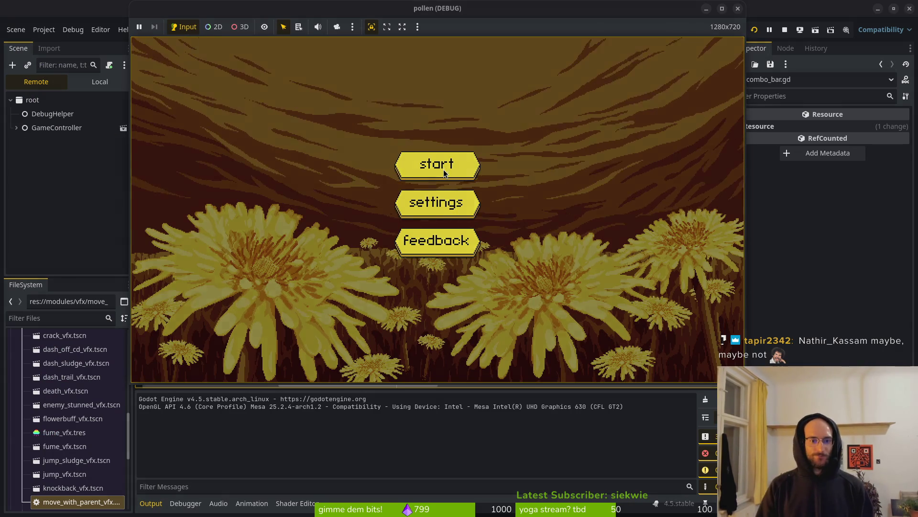
- Start the game, dash left and fly the bee into the middle hexagon
left_click(444, 169)
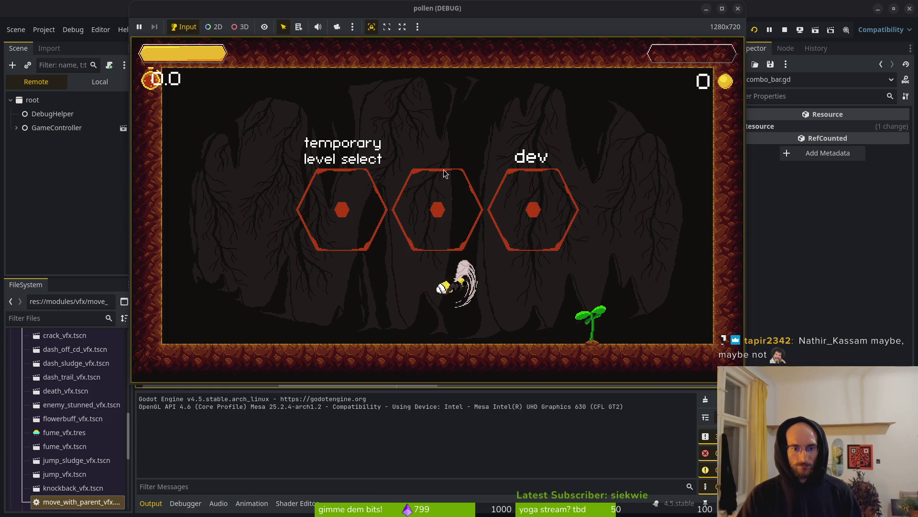
key("Left")
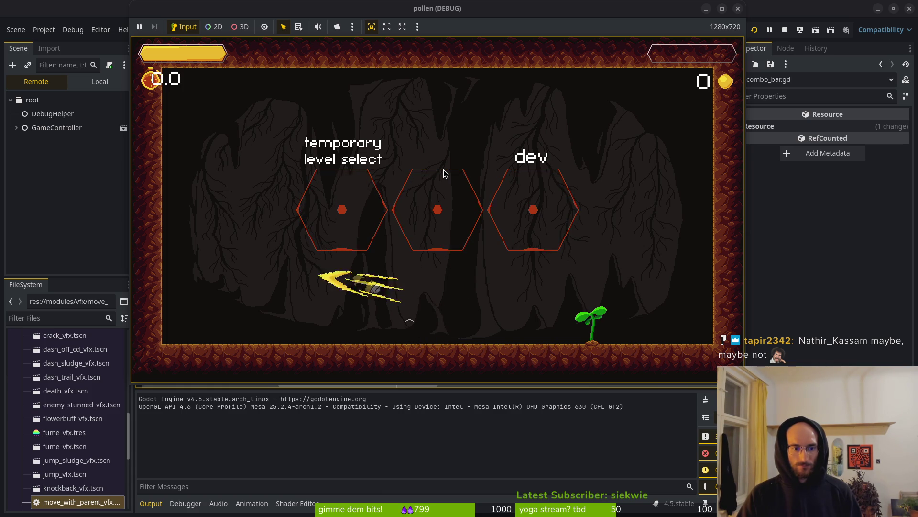
key("Up")
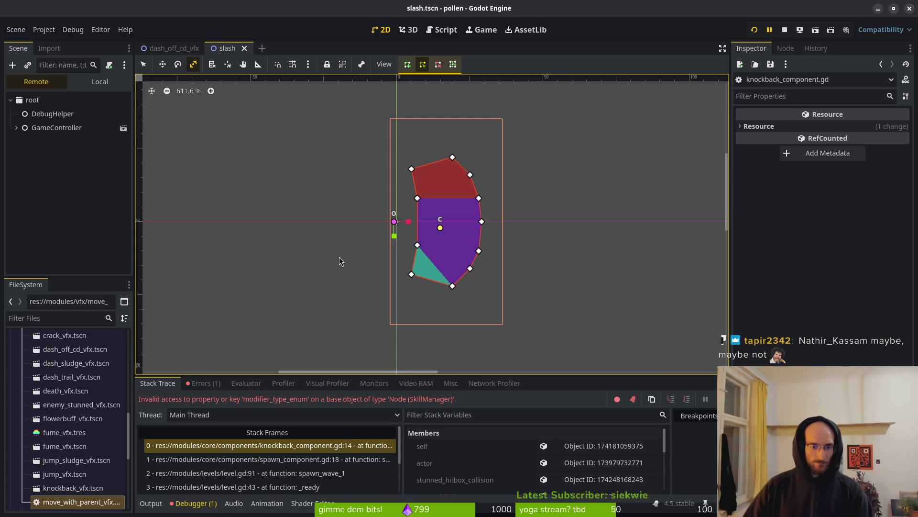
key("alt+Tab")
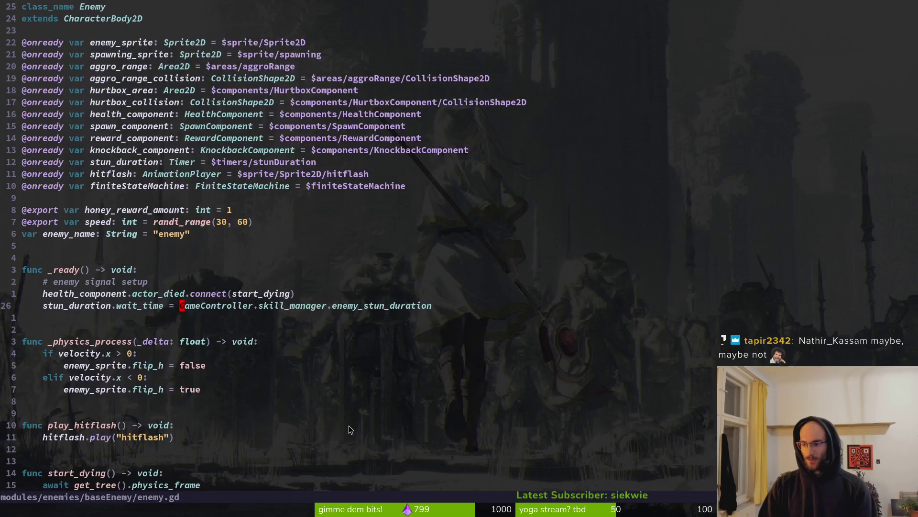
- Open knockback_component.gd through the project file finder
key("space")
key("f")
key("f")
type("kno")
key("Return")
key("space")
key("f")
key("f")
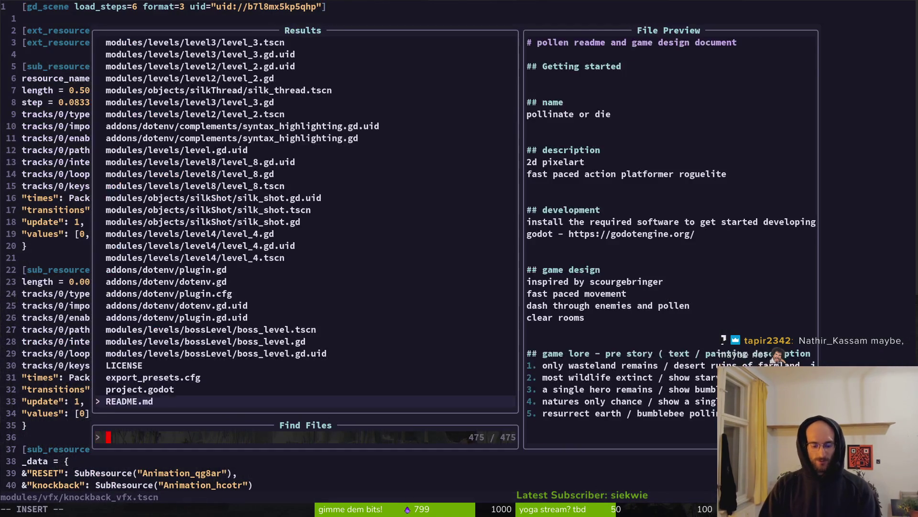
type("knockback_comp")
key("Return")
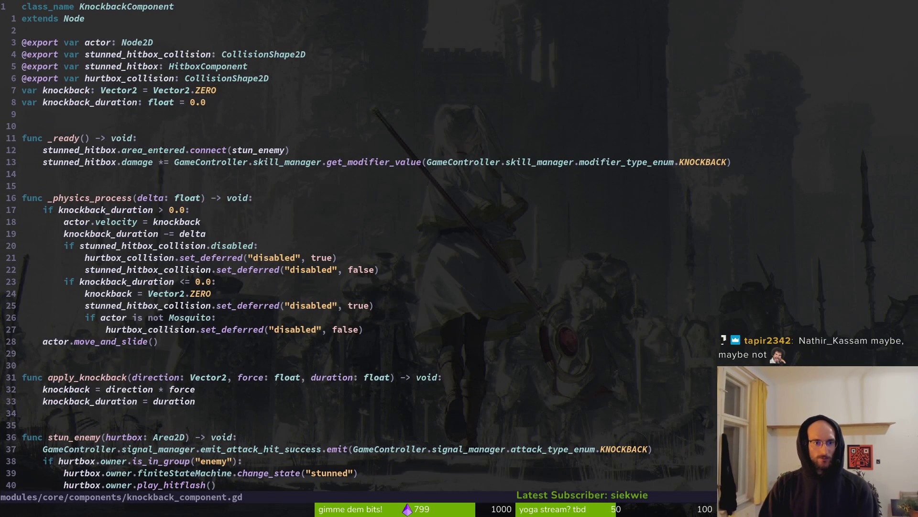
- Remove skill_manager. from the stunned_hitbox damage line's enum path and rerun the game
key("j")
key("j")
key("j")
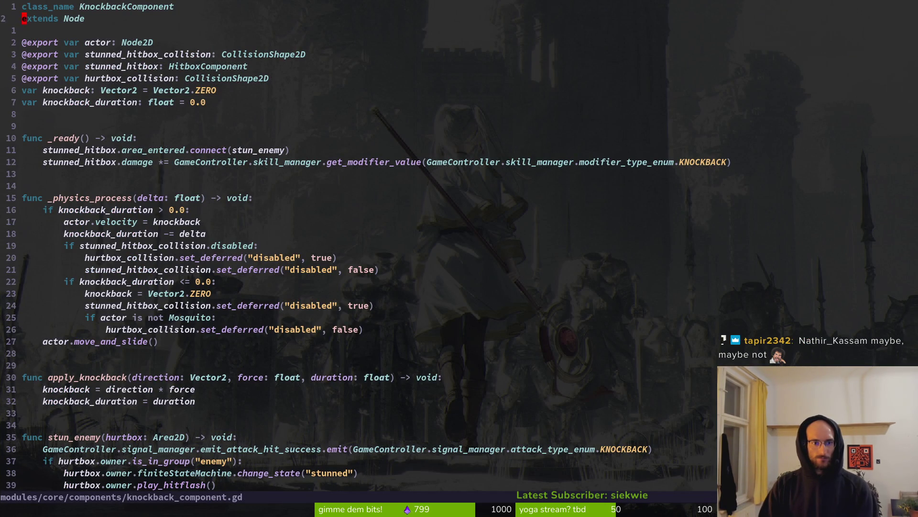
key("j")
key("j")
key("j")
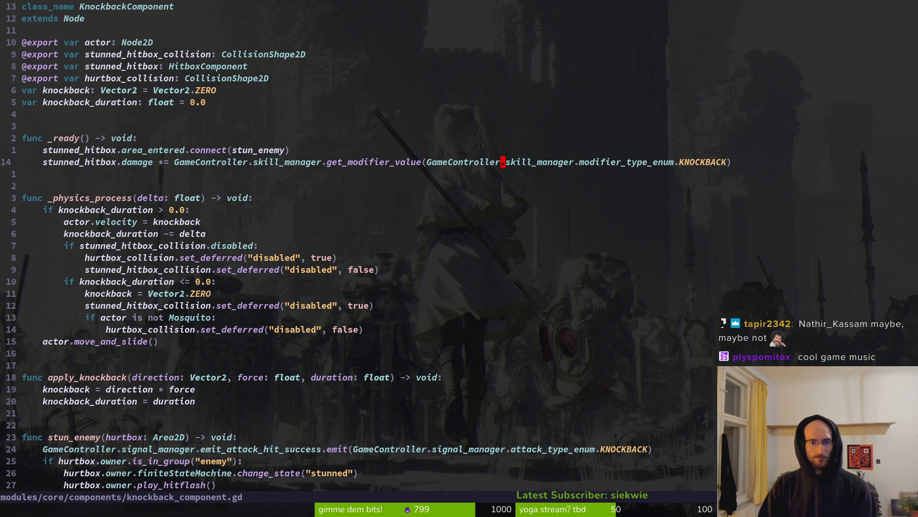
key("c")
key("f")
key(".")
key("Escape")
key("space")
key("f")
key("f")
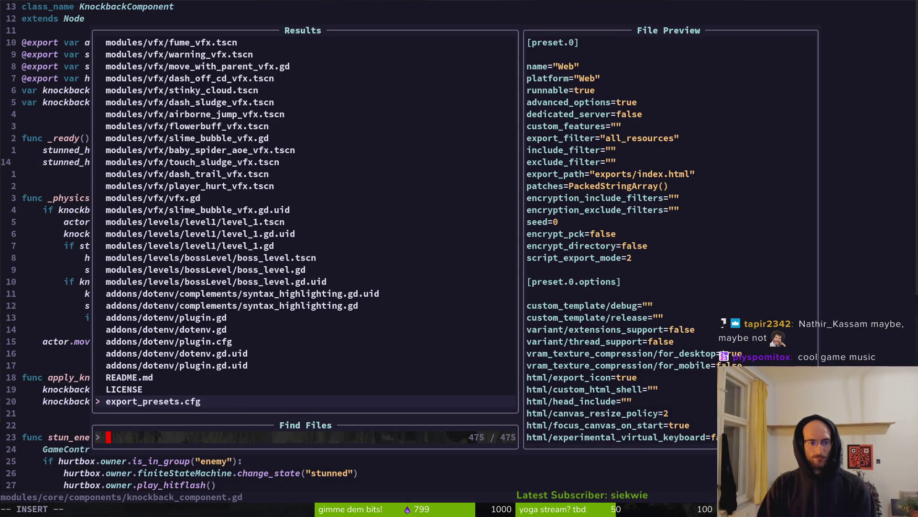
key("Escape")
key("F5")
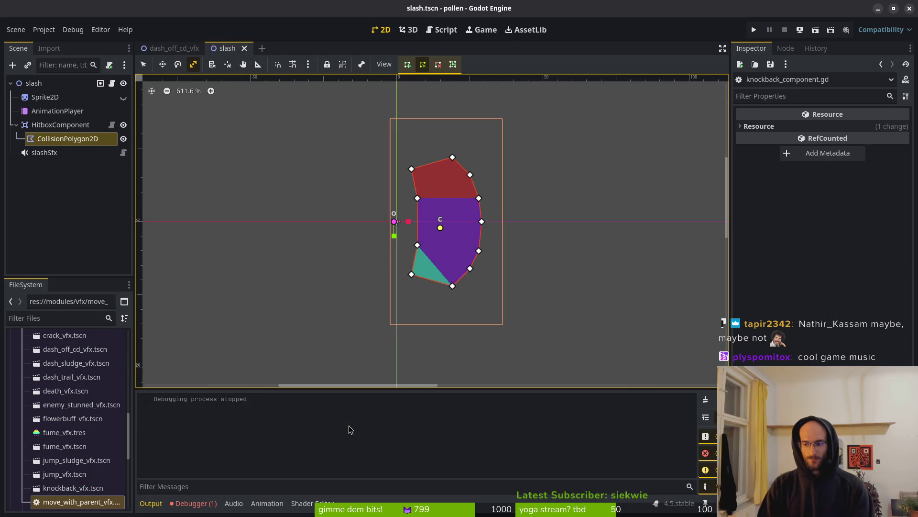
- Relaunch the game, skip the tutorial, and fly the bee into the middle hexagon
key("F5")
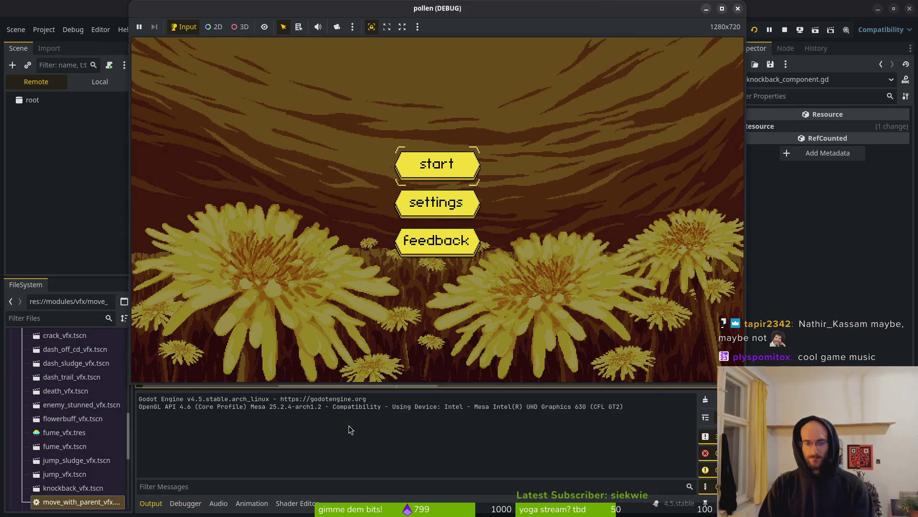
key("Return")
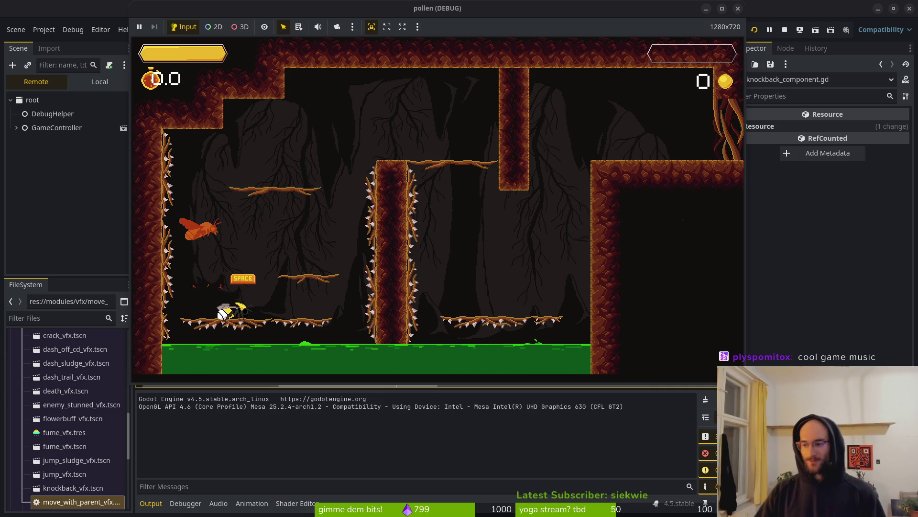
key("Escape")
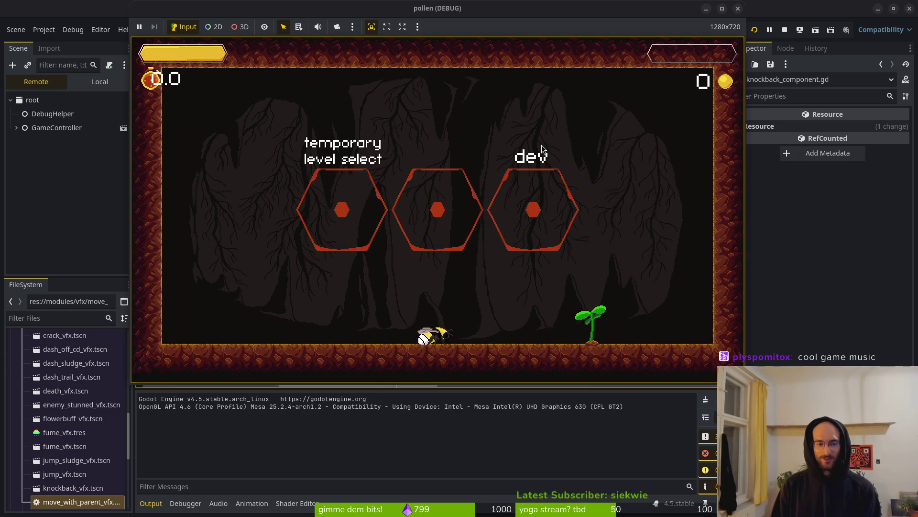
key("space")
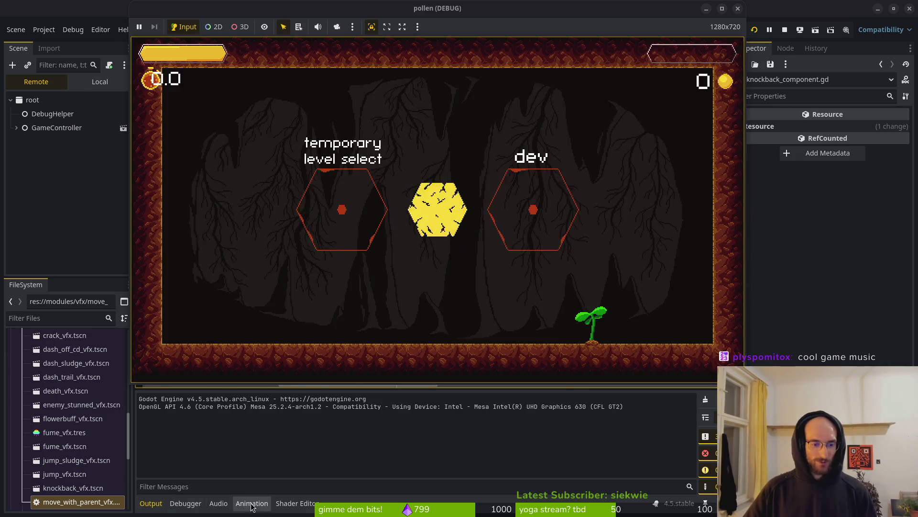
- Raise the music bus volume to about +0.5 dB and relaunch the game
left_click(219, 503)
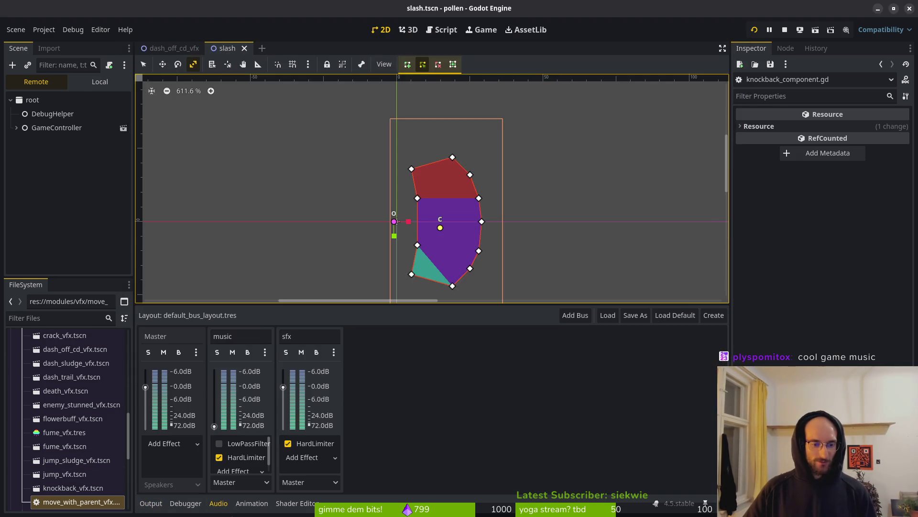
left_click_drag(214, 426, 207, 387)
left_click(754, 29)
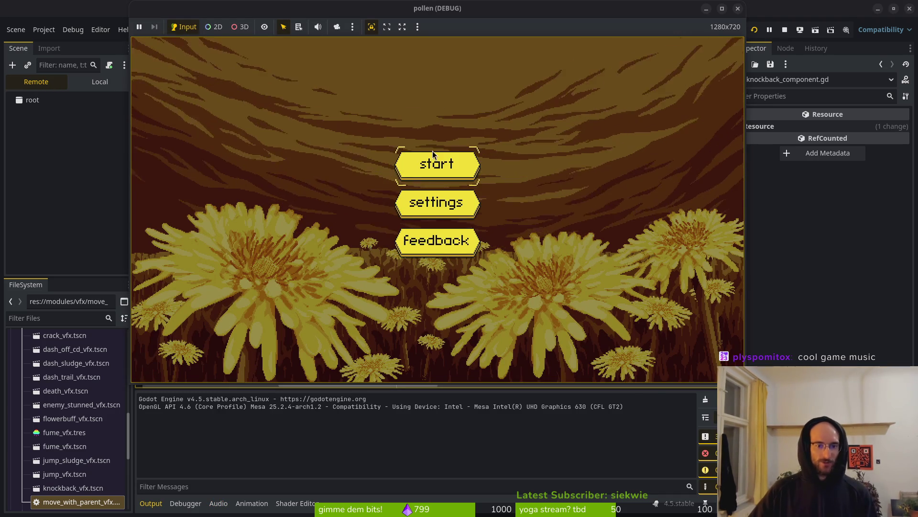
- Play from the main menu into the middle hexagon, then stop the game
left_click(431, 163)
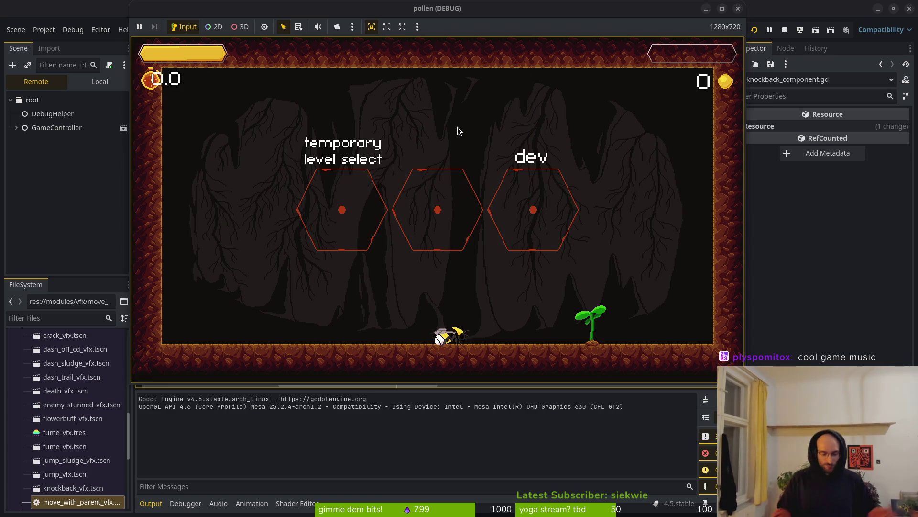
key("space")
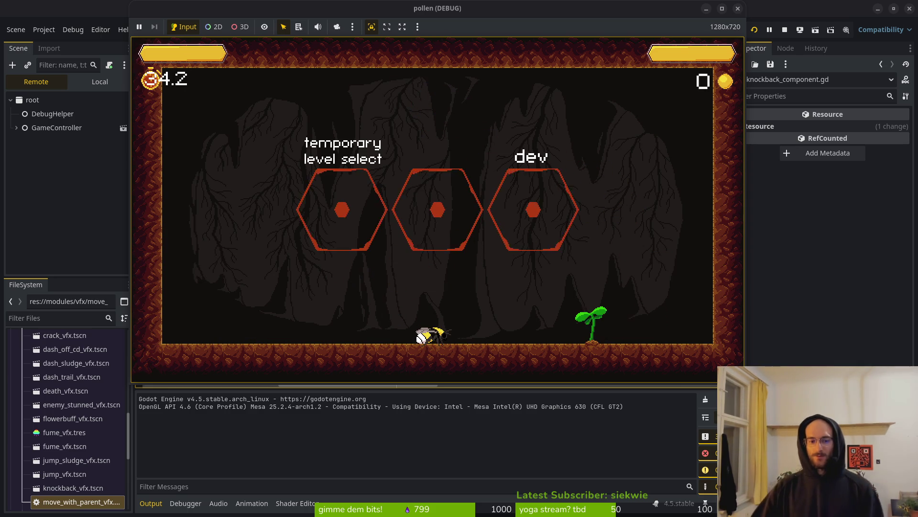
left_click(784, 31)
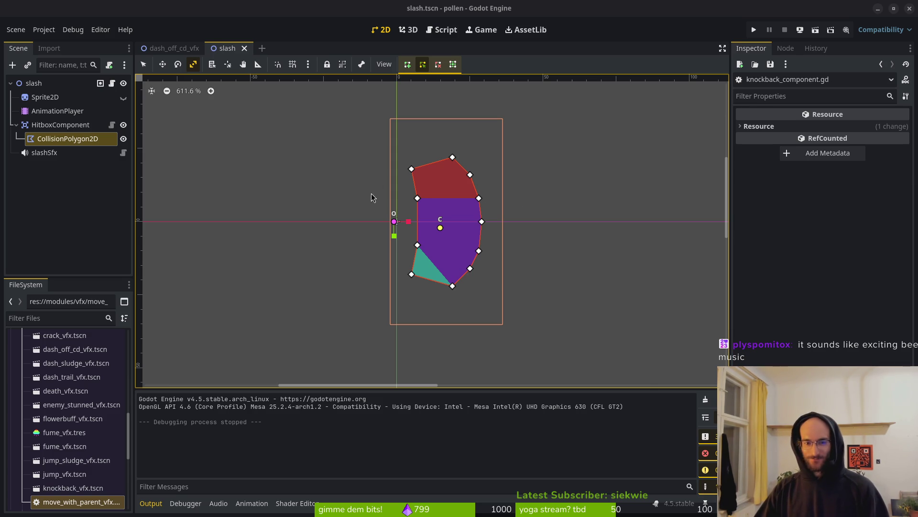
- Save slash.tscn and collapse the HitboxComponent node in the scene tree
key("ctrl+s")
left_click(16, 124)
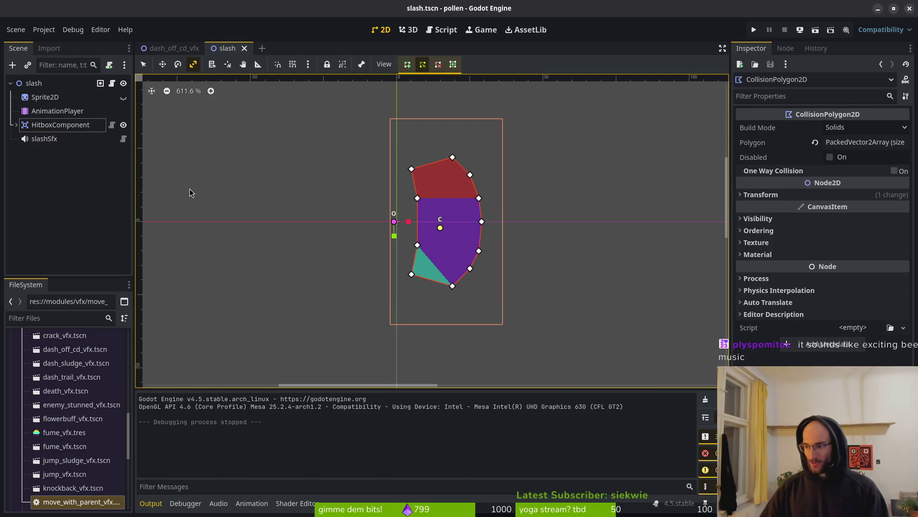
key("alt+Tab")
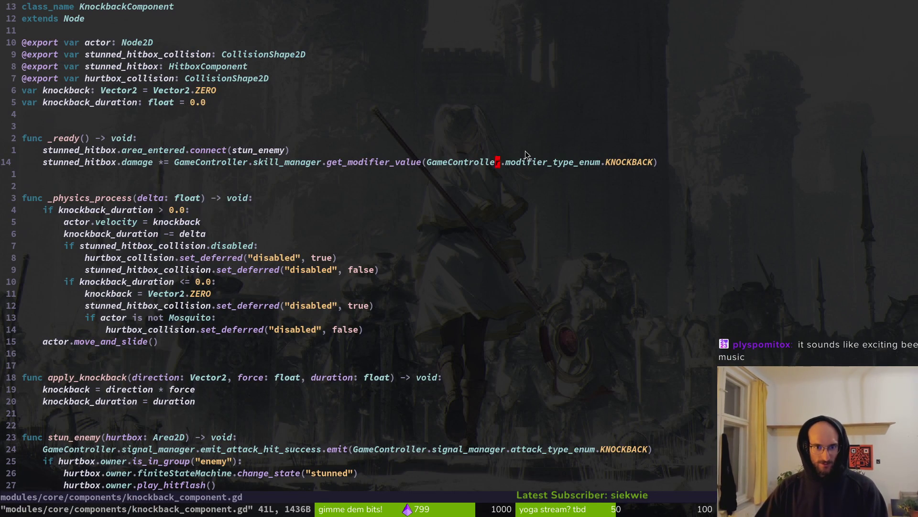
- Scroll to the KNOCKBACK reference in stun_enemy in knockback_component.gd
scroll(442, 197, "down", 5)
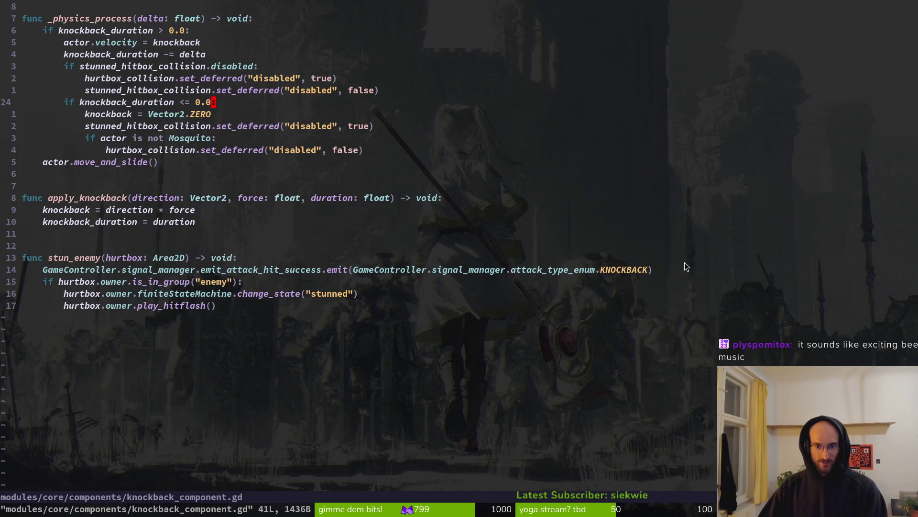
mouse_move(359, 270)
left_mouse_down()
mouse_move(330, 270)
mouse_move(618, 269)
left_mouse_up()
left_click(617, 271)
- Open signal.manager.gd, select its enum lines down to line 17, and save
key("space")
key("f")
key("f")
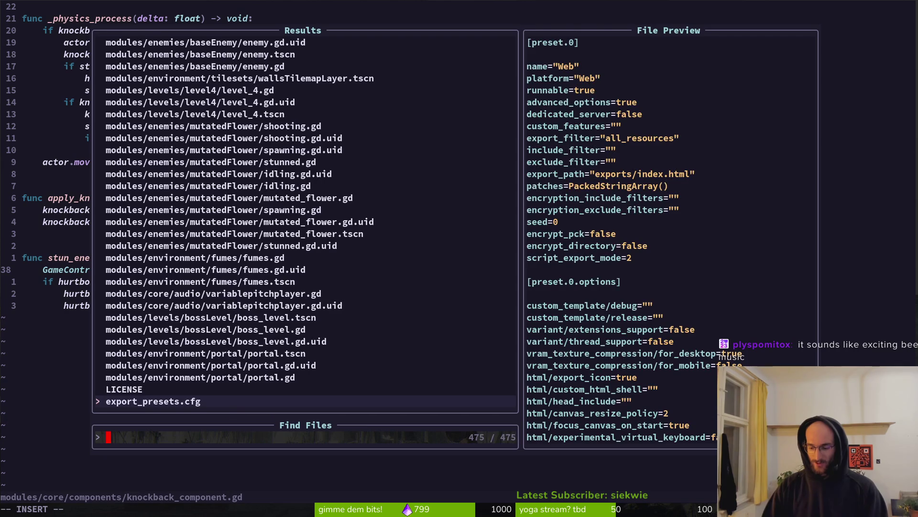
type("signal")
key("Return")
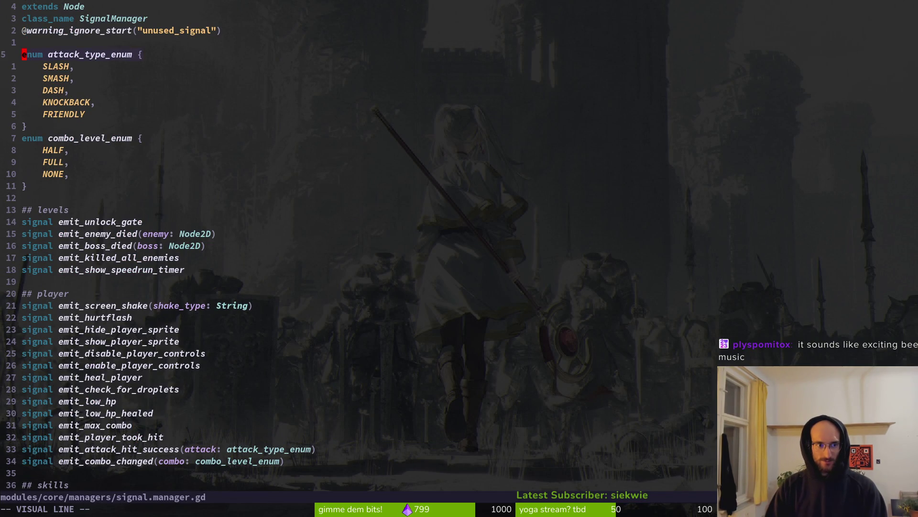
key("j")
key("j")
key("j")
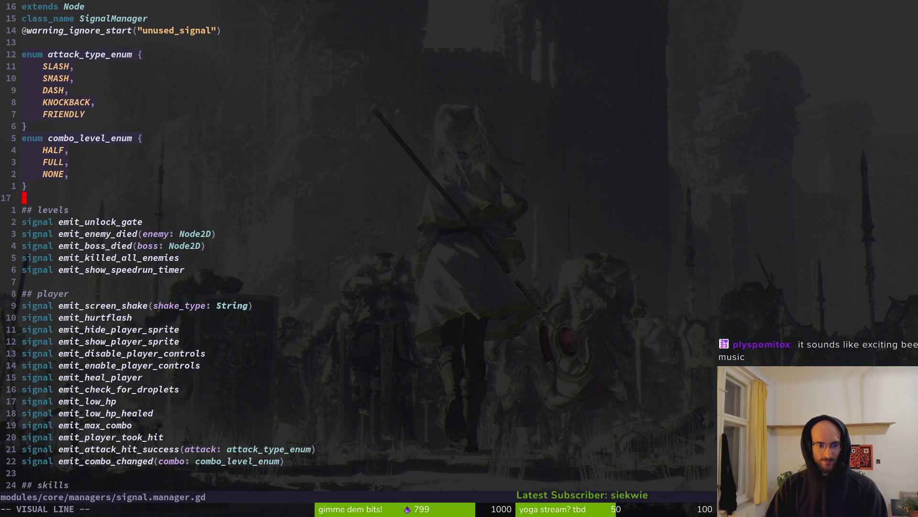
key("ctrl+s")
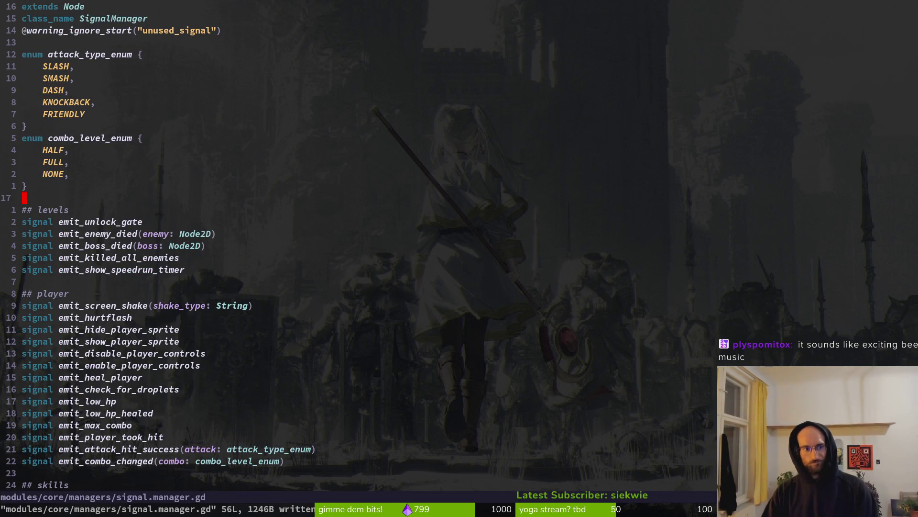
key("ctrl+p")
- Open combo_bar.gd in Neovim
type("combo")
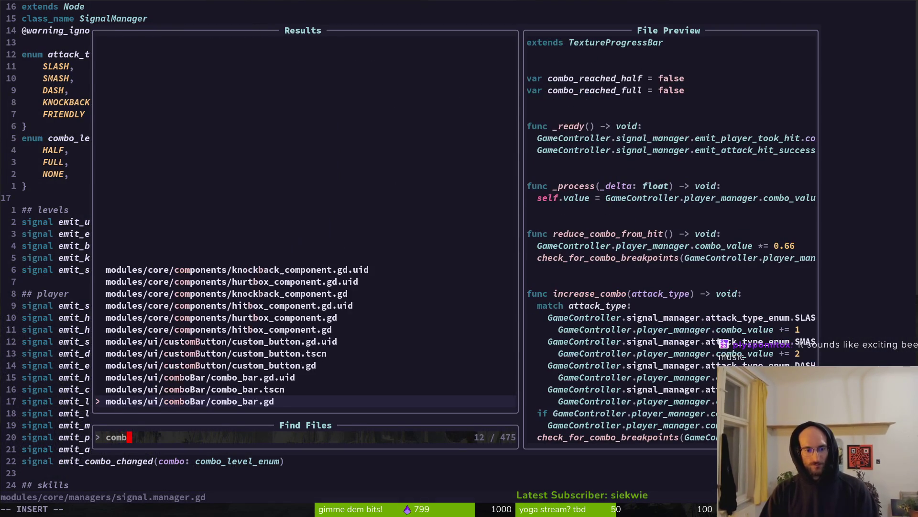
key("Return")
key("alt+Tab")
key("alt+Tab")
key("alt+Tab")
key("alt+Tab")
key("j")
key("j")
key("j")
key("k")
key("k")
key("k")
key("k")
key("k")
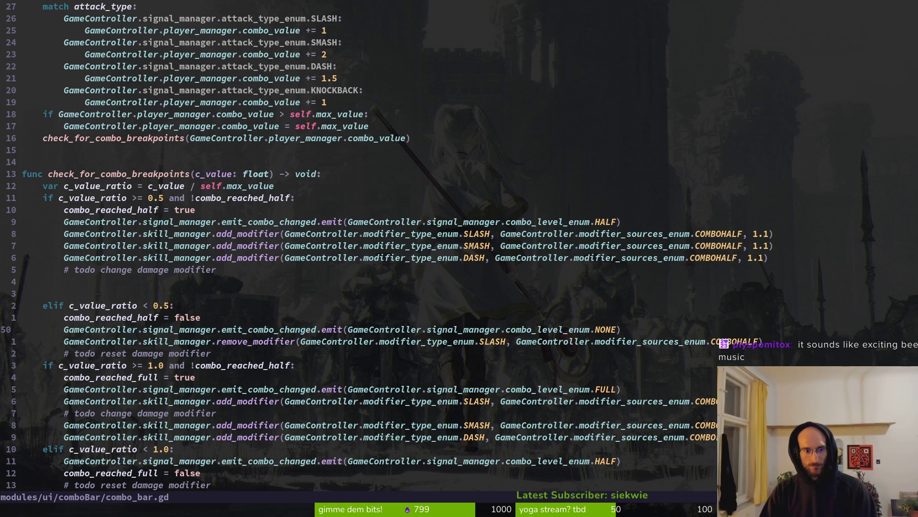
- Duplicate the SLASH remove_modifier line and change the copies to DASH and SMASH
key("shift+v")
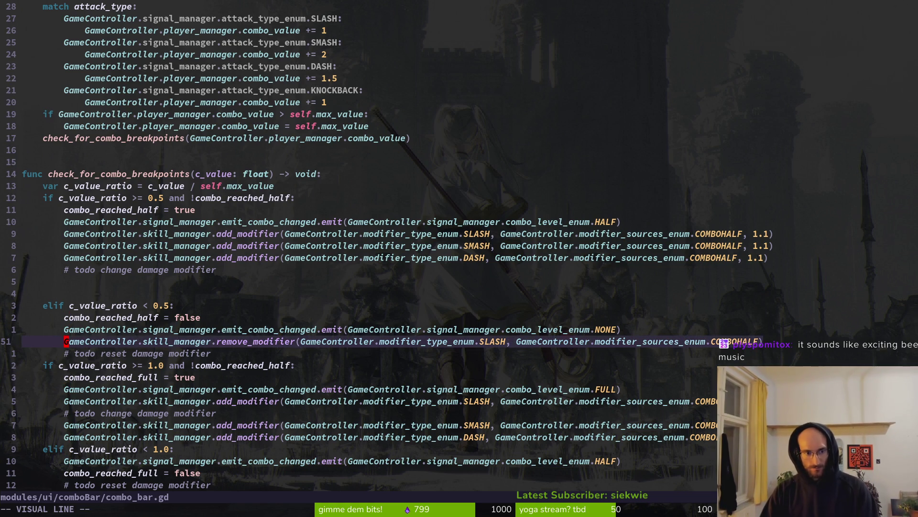
key("y")
key("p")
key("p")
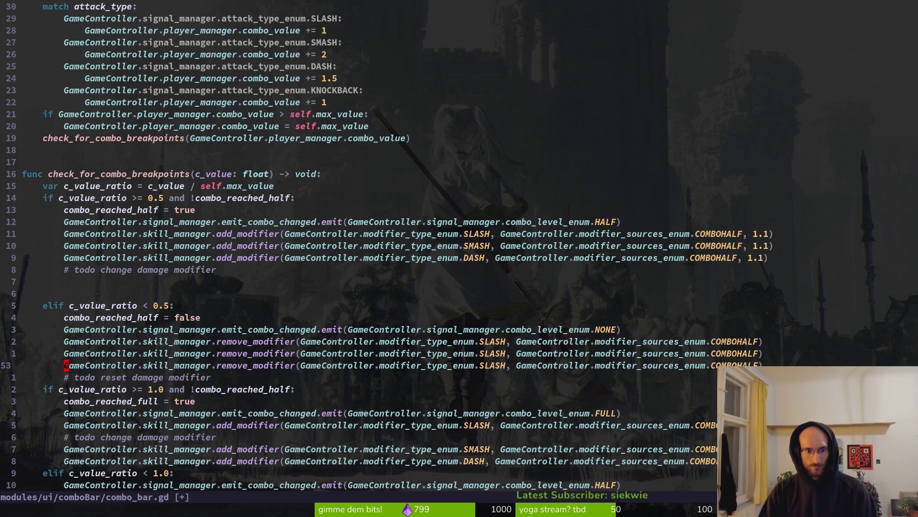
key("c")
key("i")
key("w")
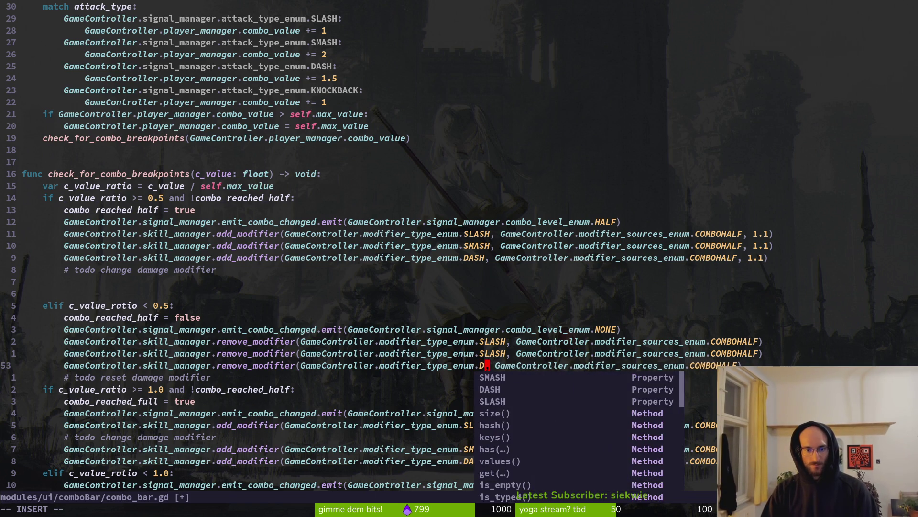
type("DASH")
key("Escape")
type("kciwSMASH")
key("Escape")
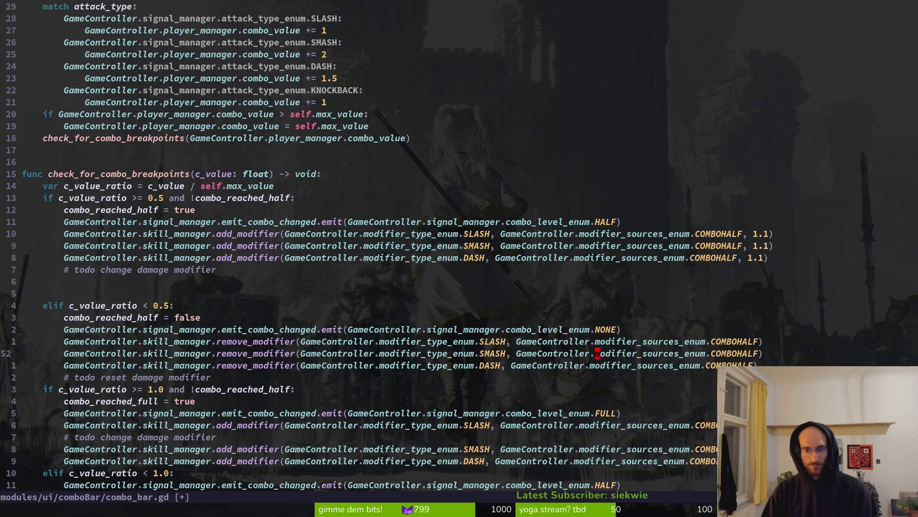
- Duplicate the HALF emit line in the ratio-below-1.0 block
key("j")
key("j")
key("j")
key("k")
key("j")
key("j")
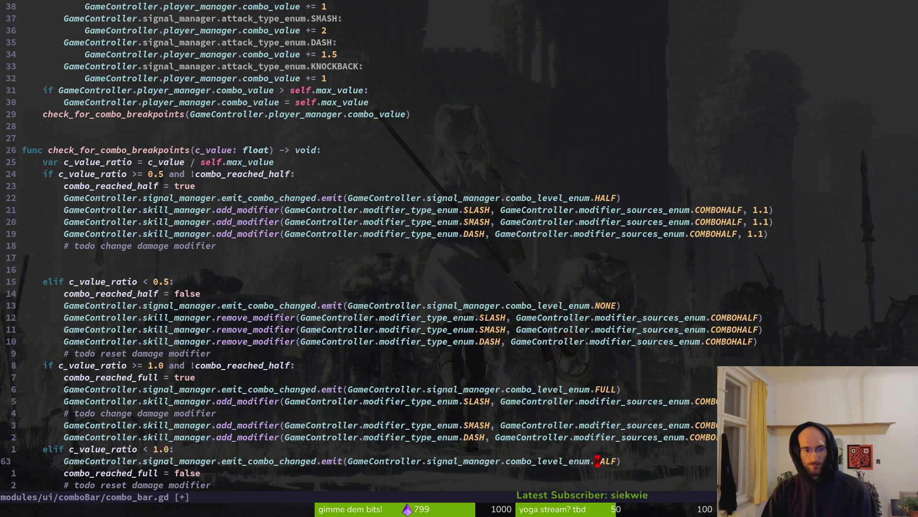
key("shift+v")
key("y")
key("p")
key("p")
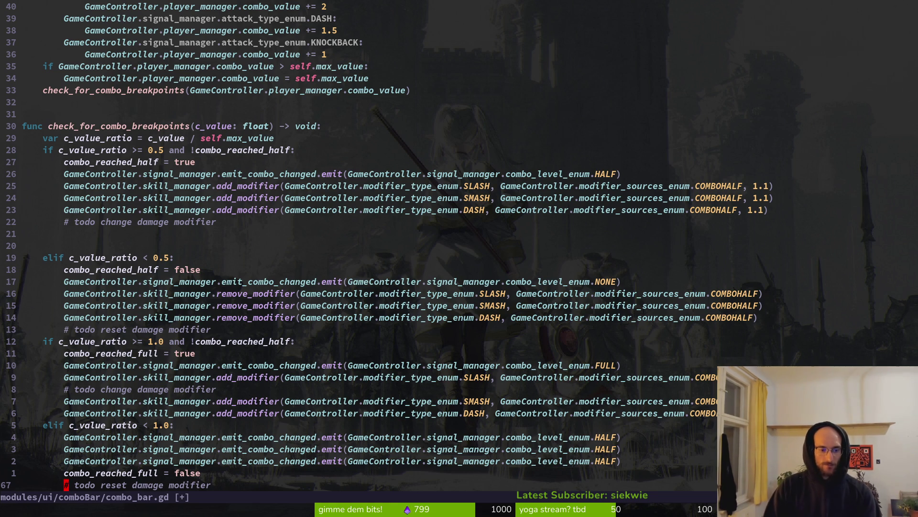
- Delete the todo reset/change damage modifier comments and leftover blank lines, then save
key("d")
key("d")
key("k")
key("k")
key("k")
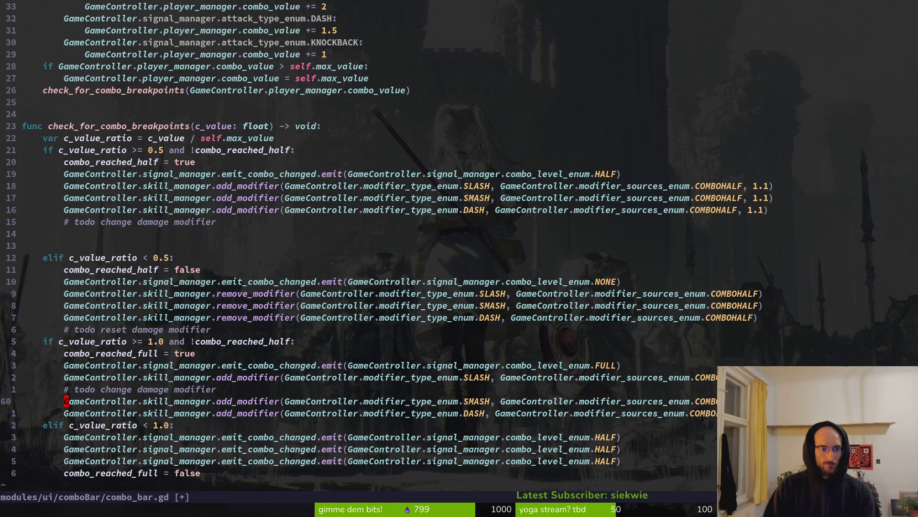
key("d")
key("d")
key("k")
key("k")
key("k")
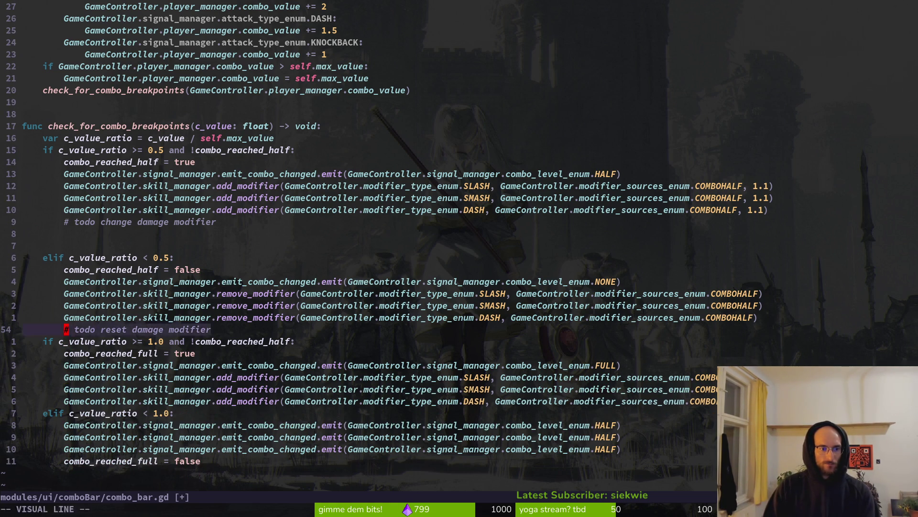
key("d")
key("d")
type(":w")
key("Return")
key("k")
key("k")
key("k")
key("k")
key("k")
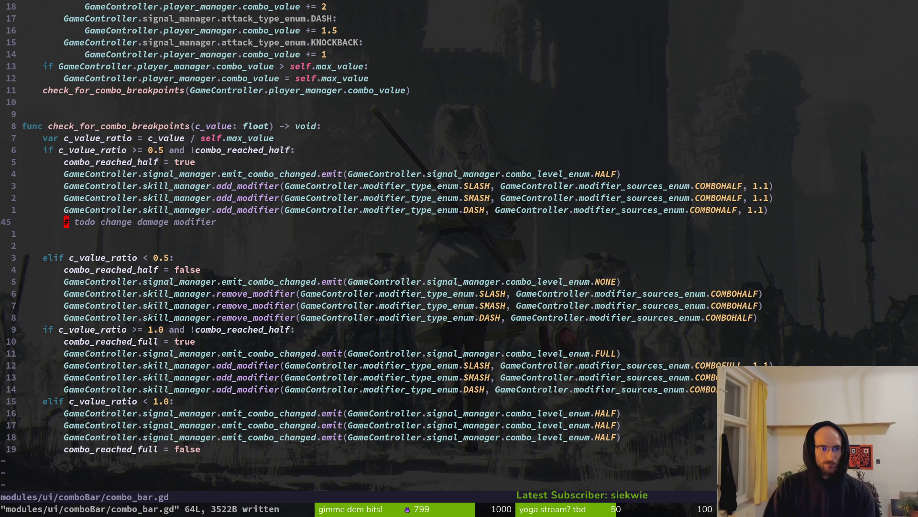
key("d")
key("d")
key("shift+v")
type("jd:w")
key("Return")
key("k")
- Add a DASH remove_modifier line in the full-combo branch, with the HALF emit above it, and save
key("j")
key("j")
key("j")
key("j")
key("j")
key("j")
key("j")
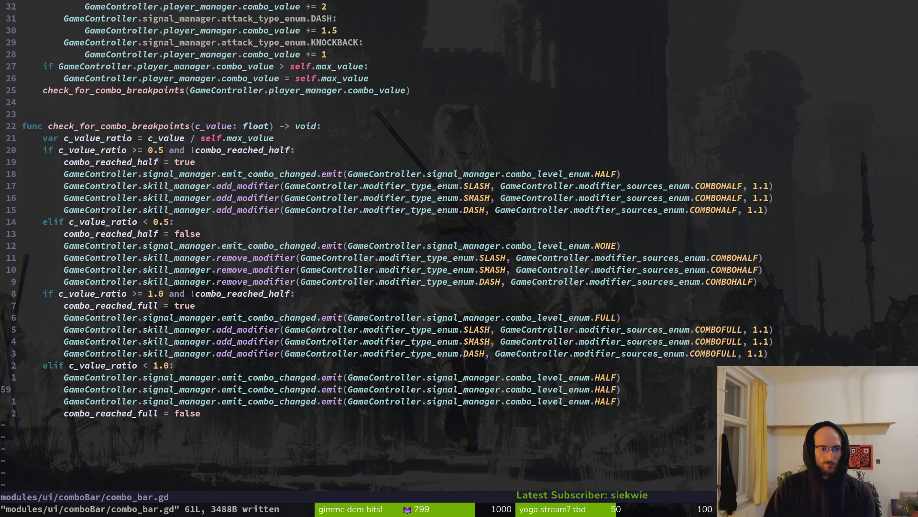
key("k")
key("k")
key("k")
key("j")
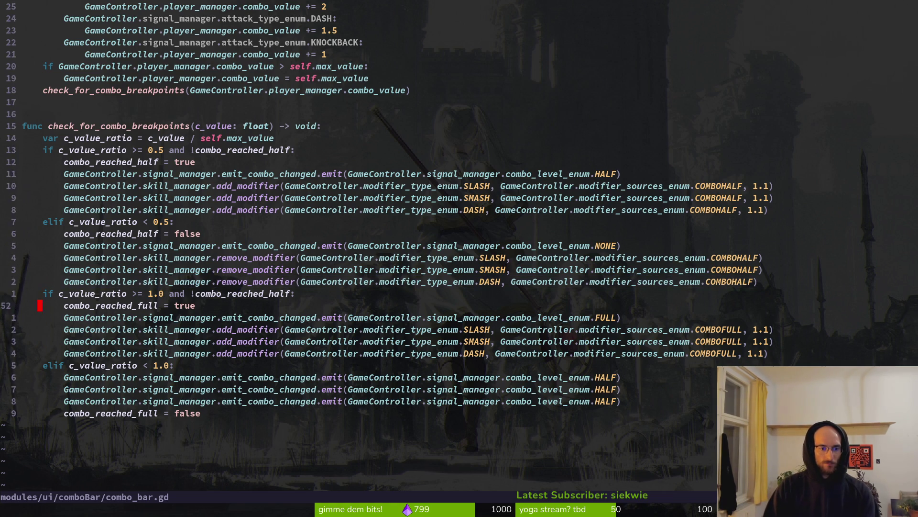
key("j")
key("j")
key("p")
key("j")
key("V")
key("c")
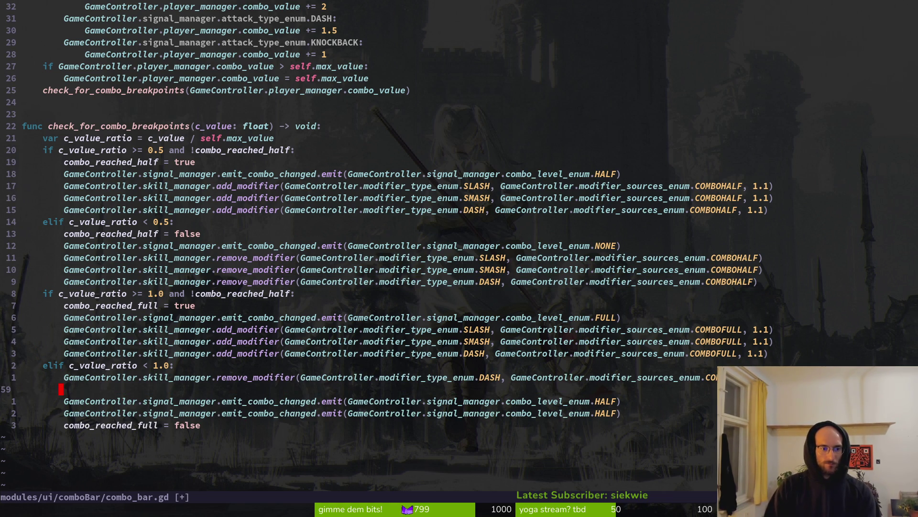
key("d")
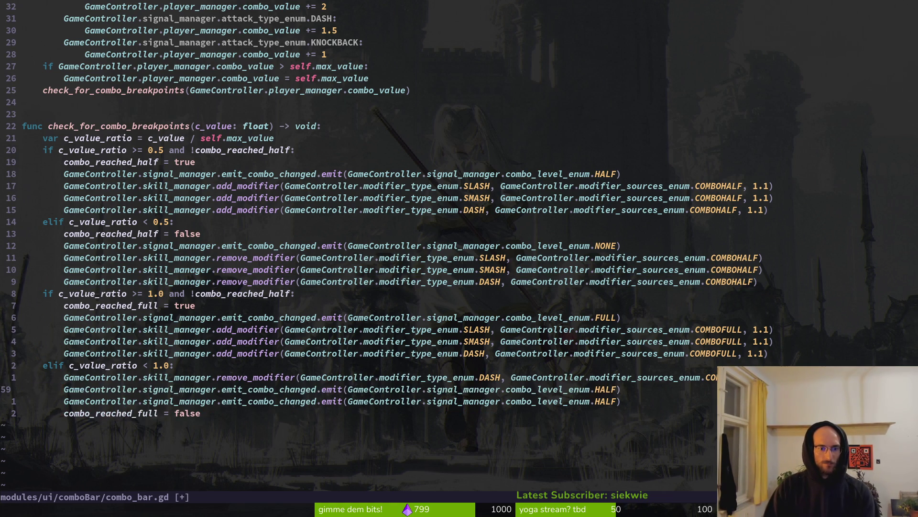
key("d")
key("d")
key("K")
key("V")
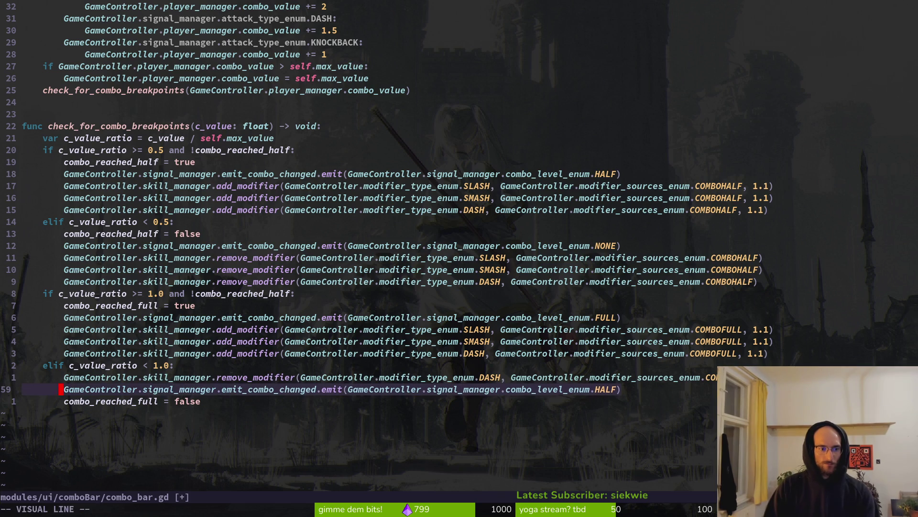
key("K")
key("ctrl+s")
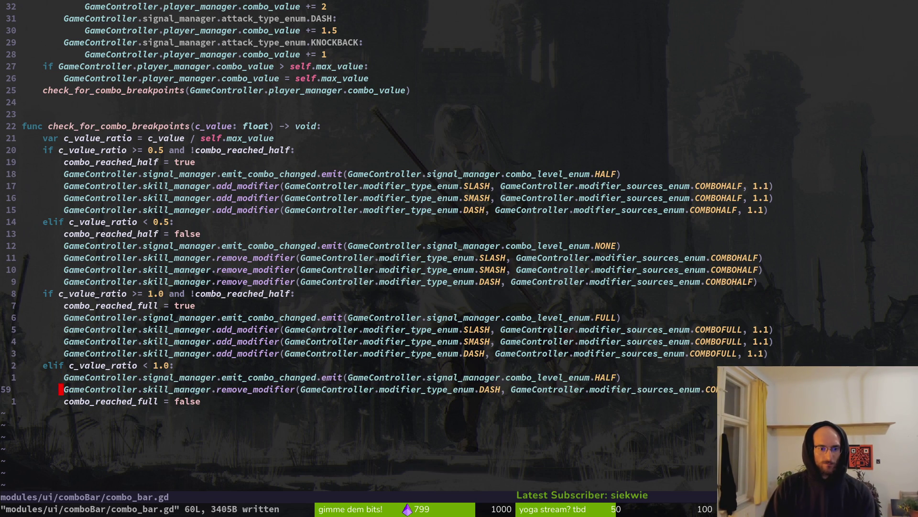
- Duplicate the DASH remove_modifier line into SMASH and SLASH copies and save
key("V")
key("y")
key("p")
key("p")
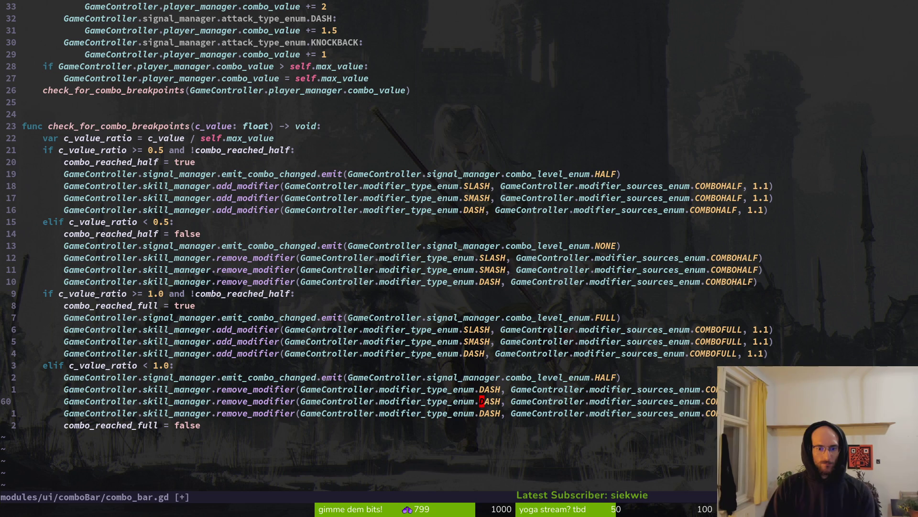
type("ciwSMASH")
key("Escape")
key("k")
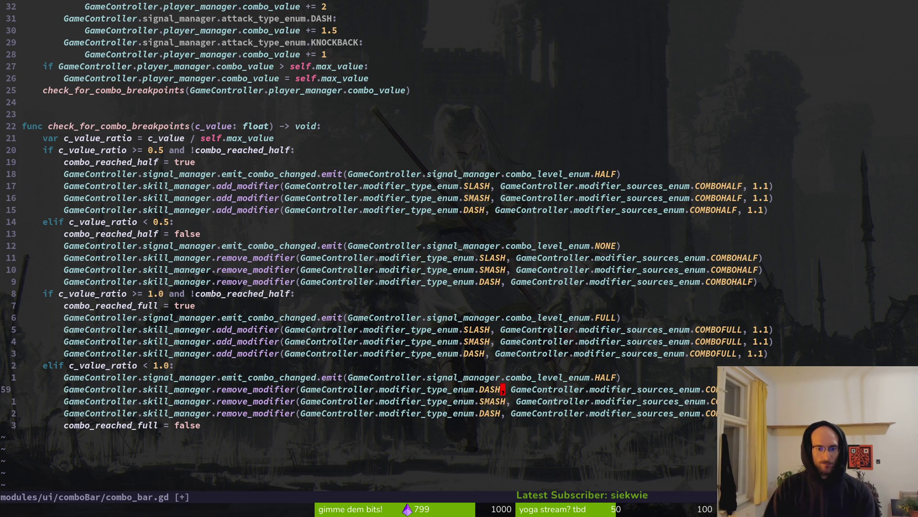
type("cbSLASH,")
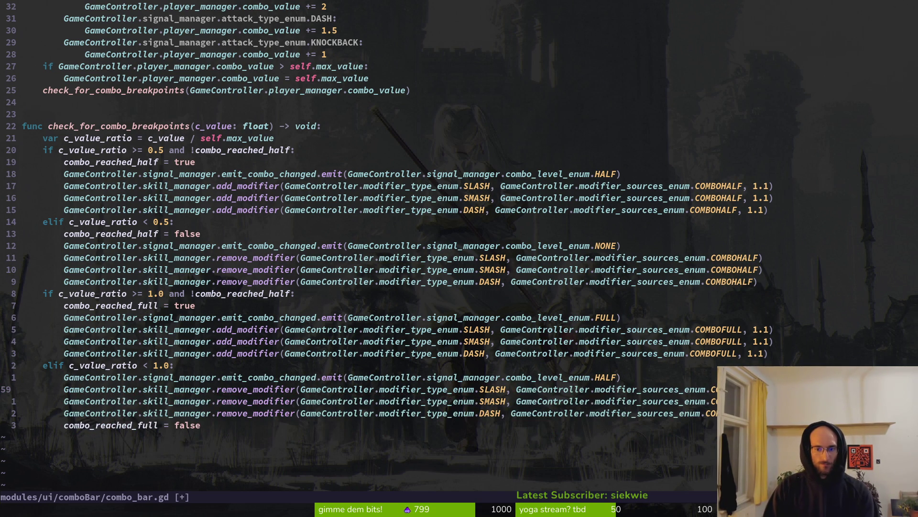
type(":w")
key("Return")
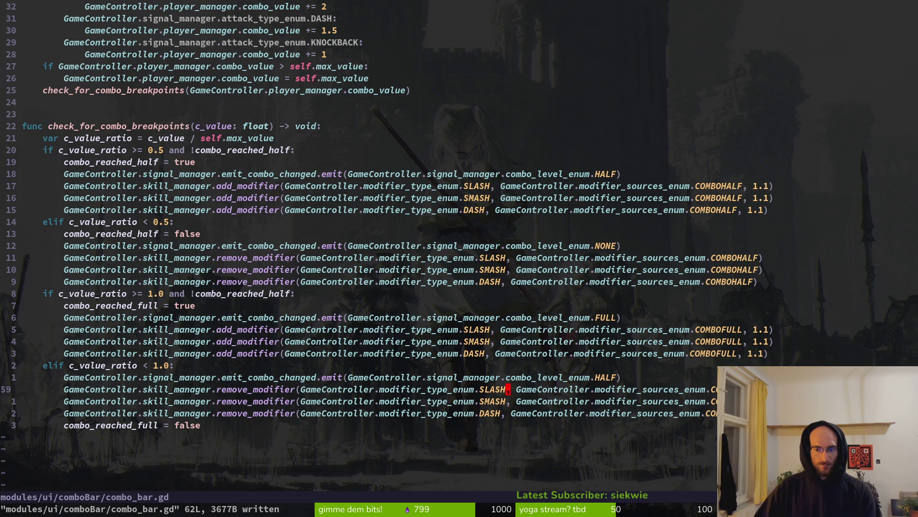
- Clear the half-typed source name on line 61 and save
type("cw")
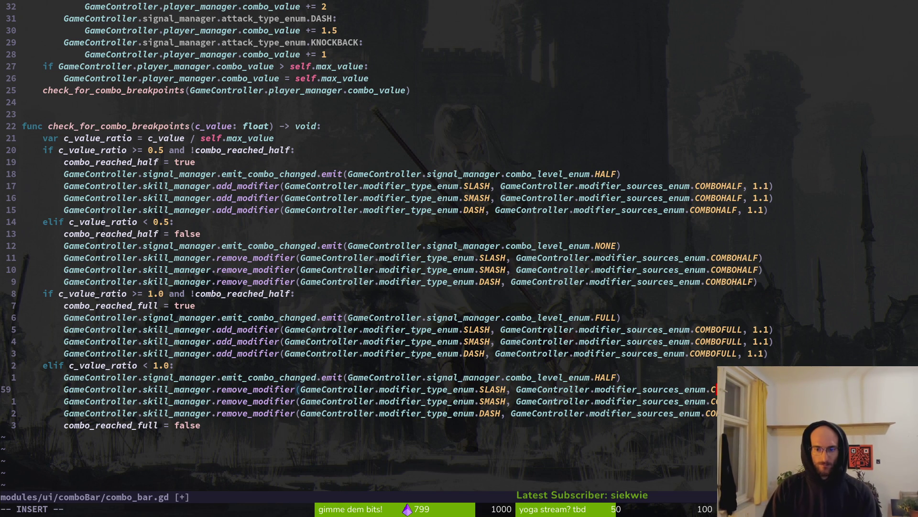
type("CO")
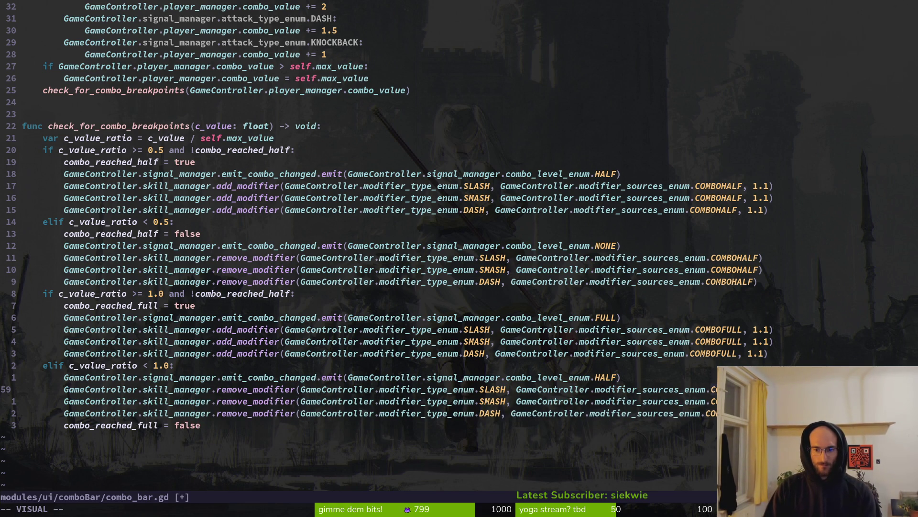
type("j")
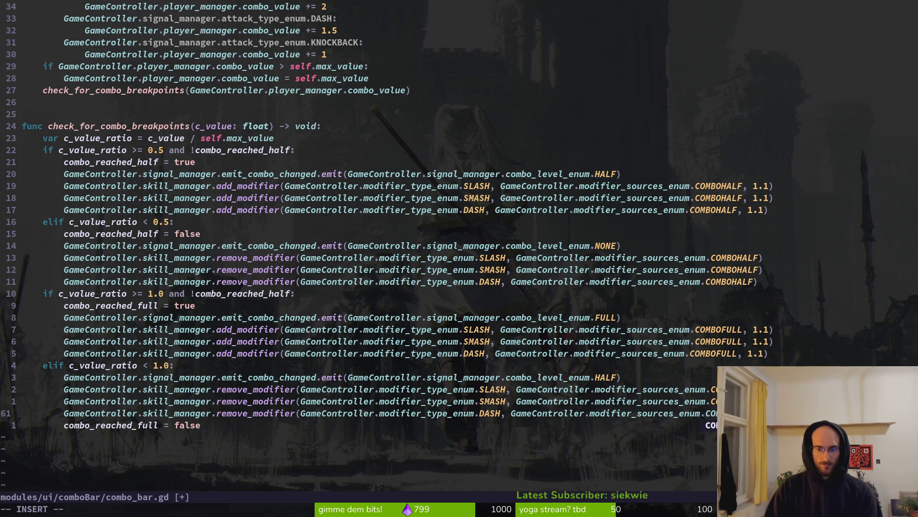
key("BackSpace")
key("BackSpace")
key("Escape")
type(":w")
key("Return")
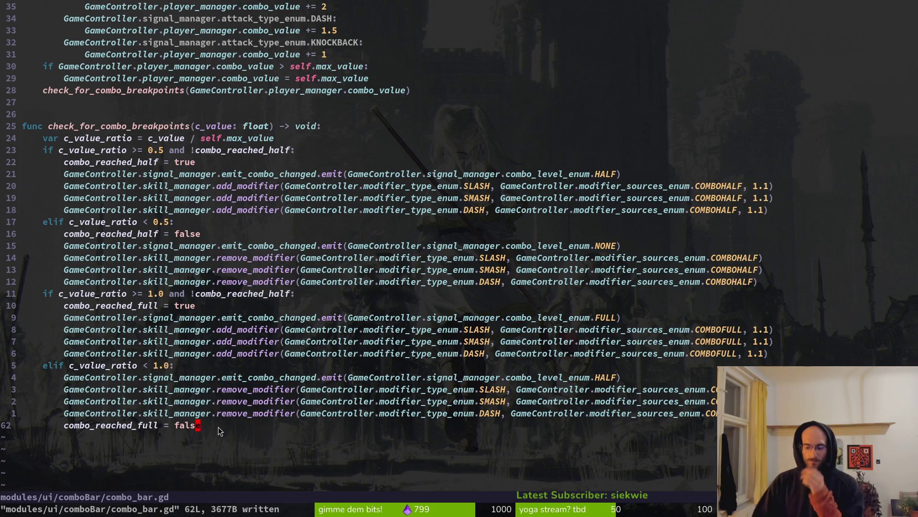
- Remove the stray empty line after combo_reached_full = false and save
key("o")
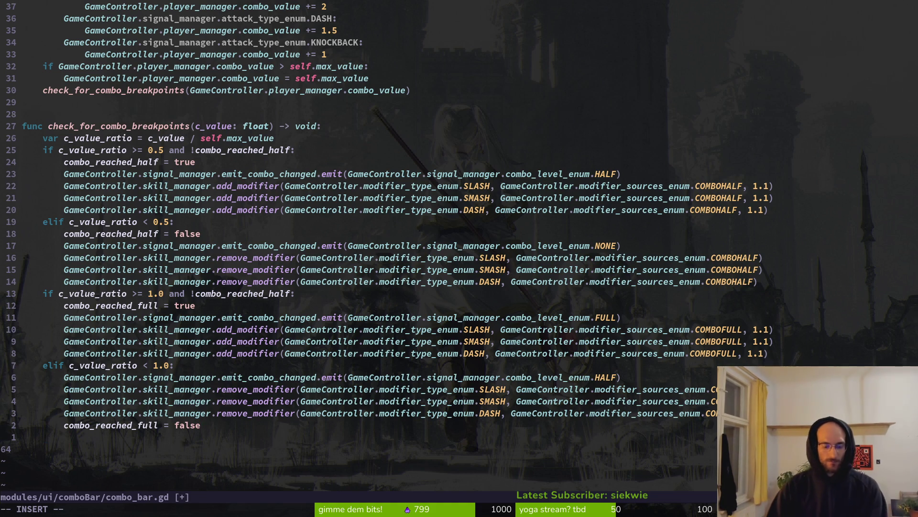
type("orde")
key("BackSpace")
key("BackSpace")
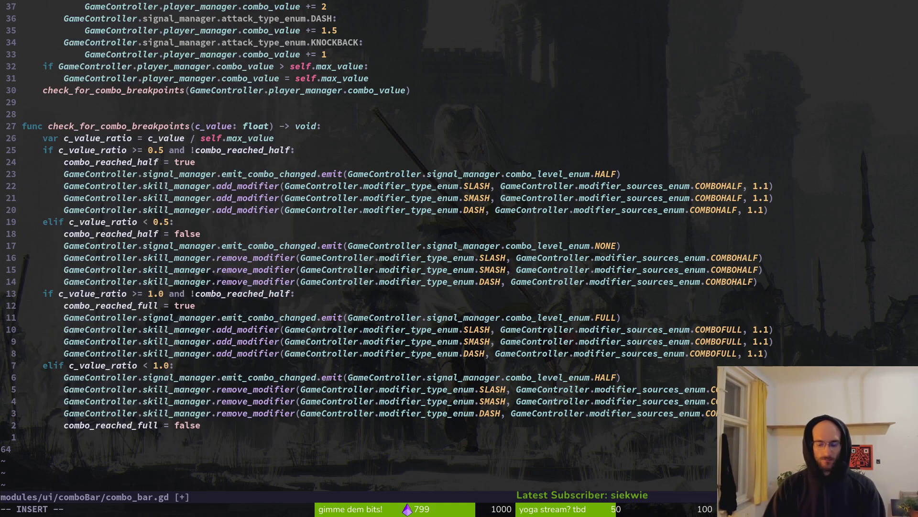
key("d")
key("d")
type("k:w")
key("Return")
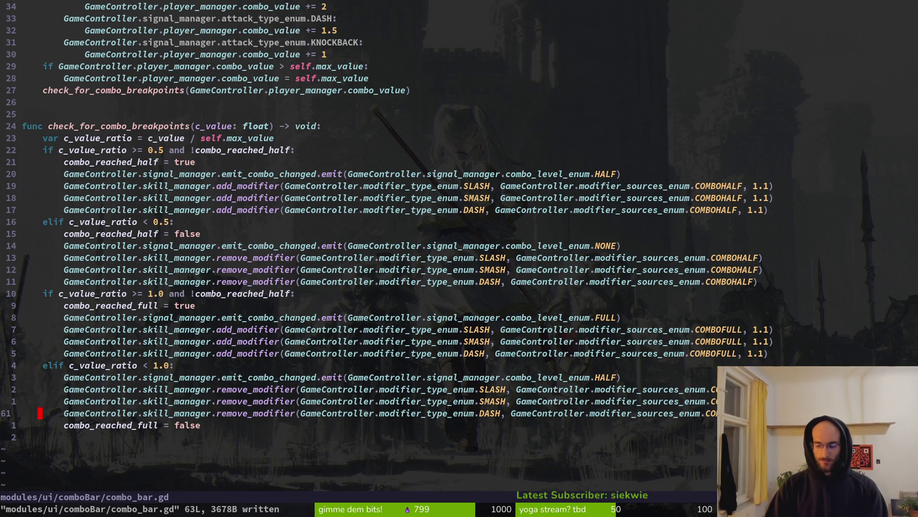
key("space")
- Find and open slash.gd via the file finder search 'slash'
key("f")
key("f")
type("slash")
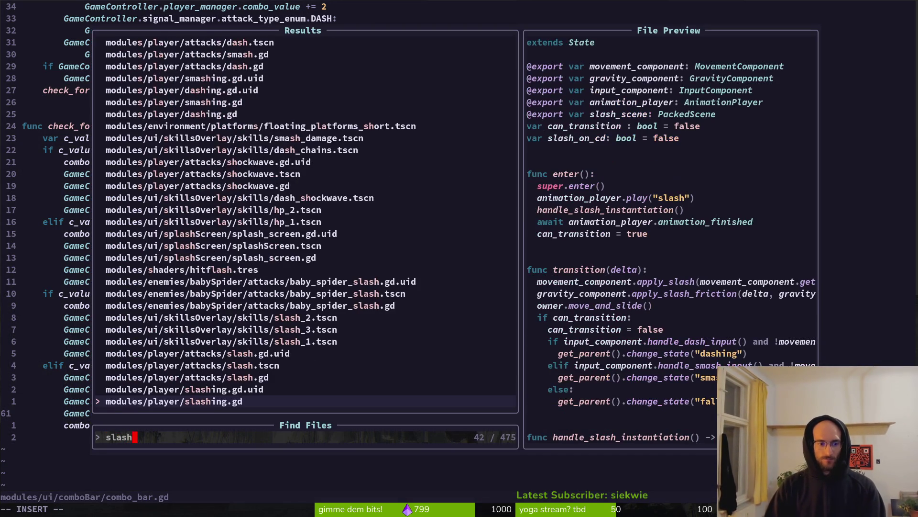
key("Up")
key("Return")
key("u")
key("u")
key("u")
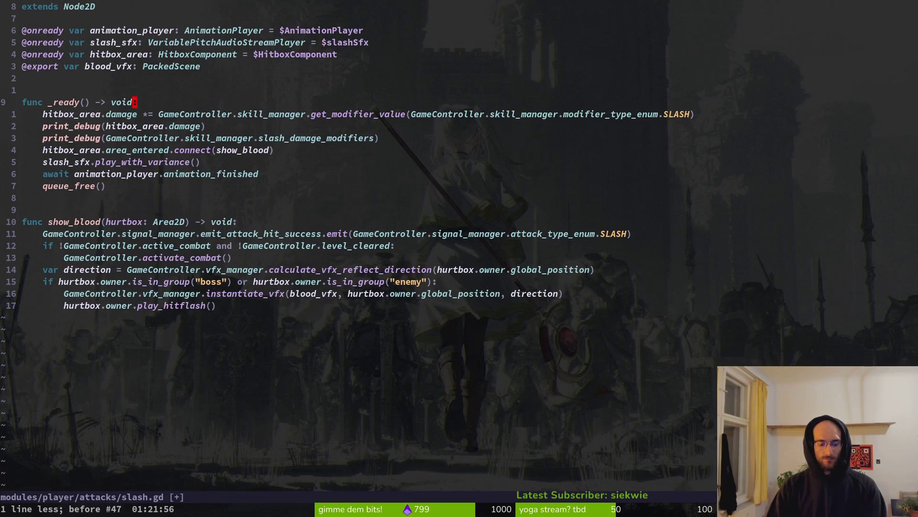
key("ctrl+r")
key("ctrl+r")
key("ctrl+r")
- Add print_debug(hitbox_area.damage) to slash.gd, save, and run the game in Godot
type("o")
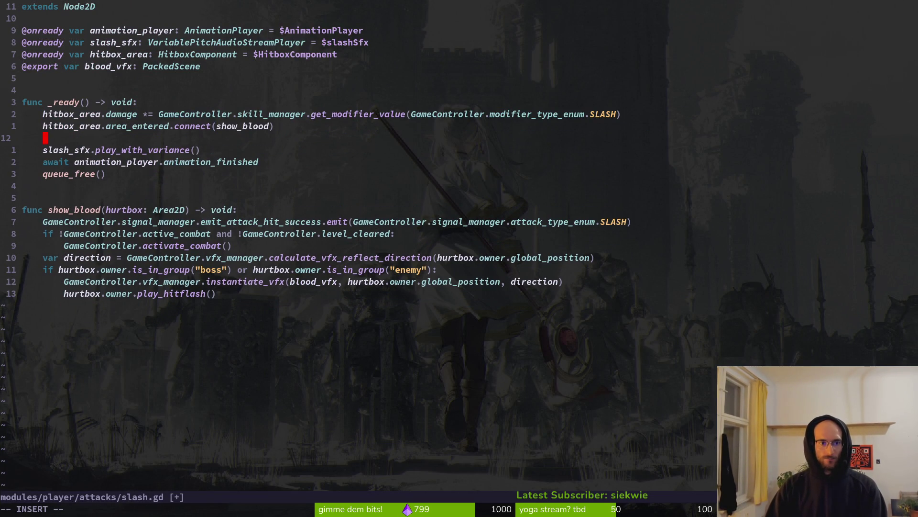
type("prde")
key("Tab")
key("Return")
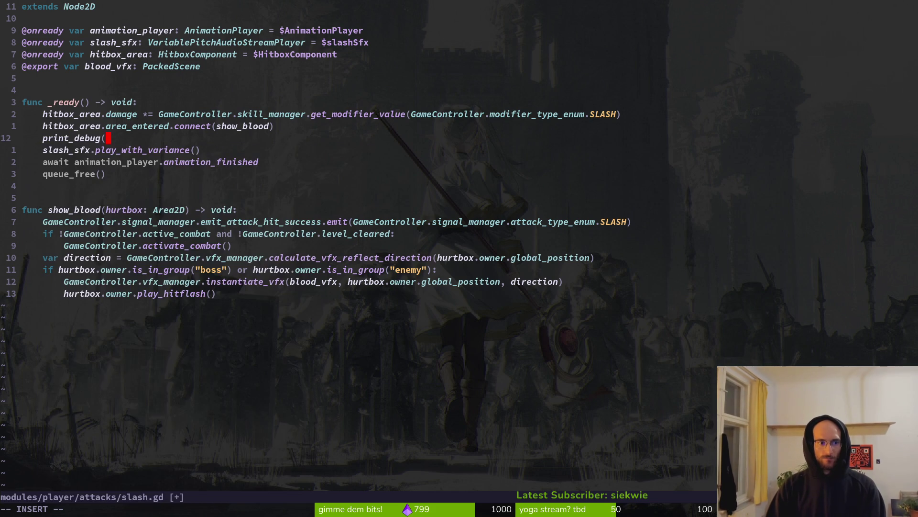
type("hit")
key("Return")
type(".da")
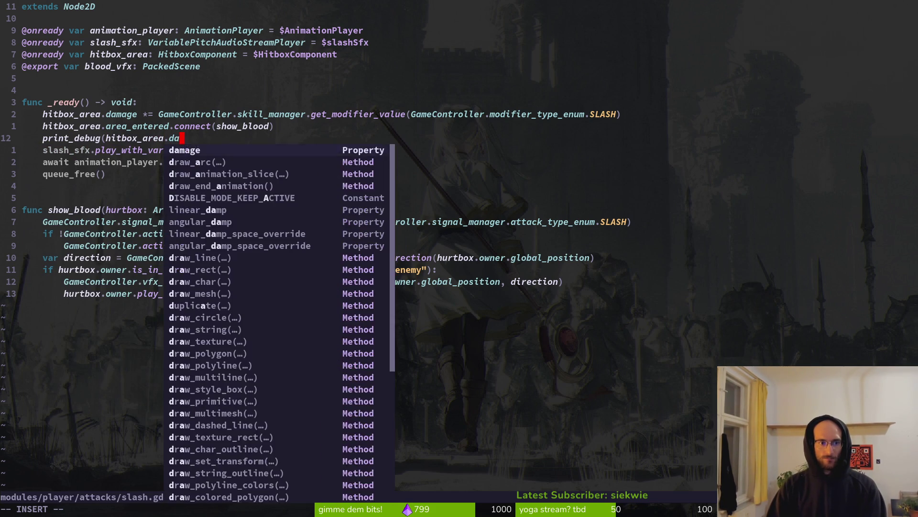
key("Return")
key("Escape")
type(")")
key("Escape")
type(":w")
key("Return")
key("alt+Tab")
key("F5")
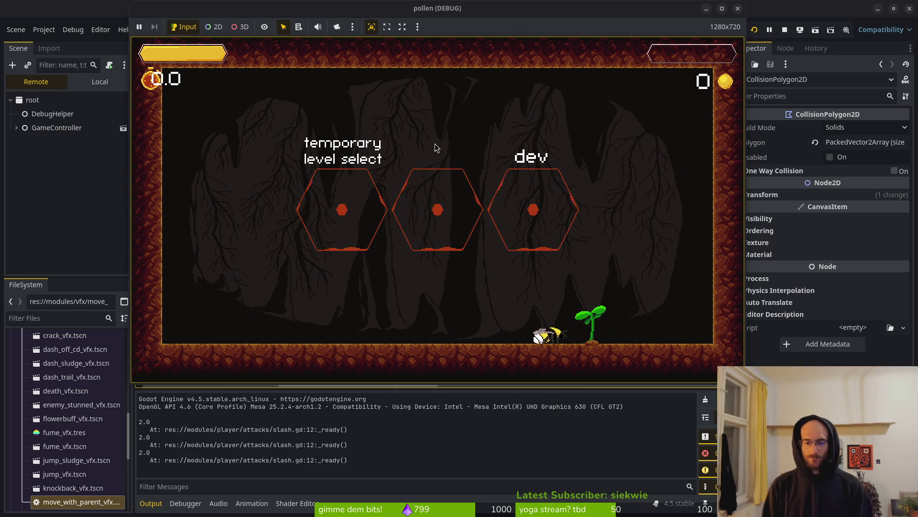
- Return to Neovim after seeing slash attacks log damage 2.0
key("alt+Tab")
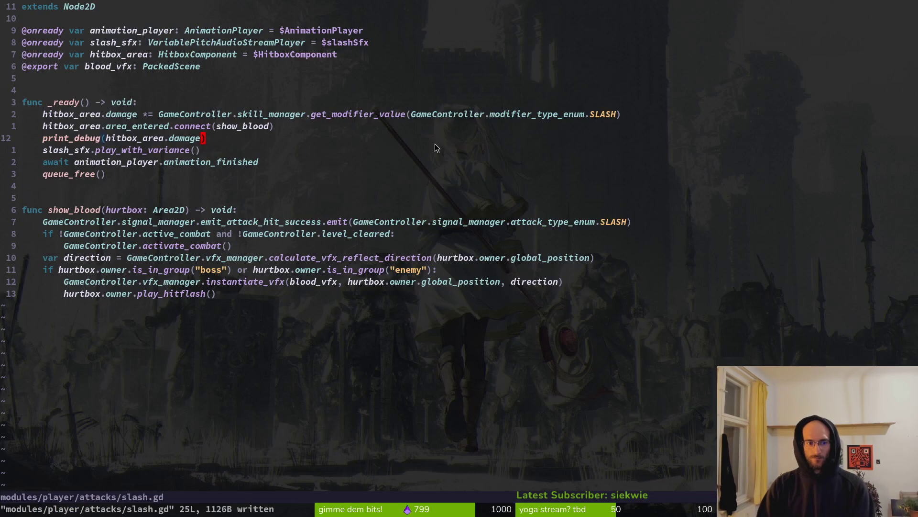
- Open skill.manager.gd and change the total_modifier multiplier from 2 to 1.0, saving
key("ctrl+p")
type("skiman")
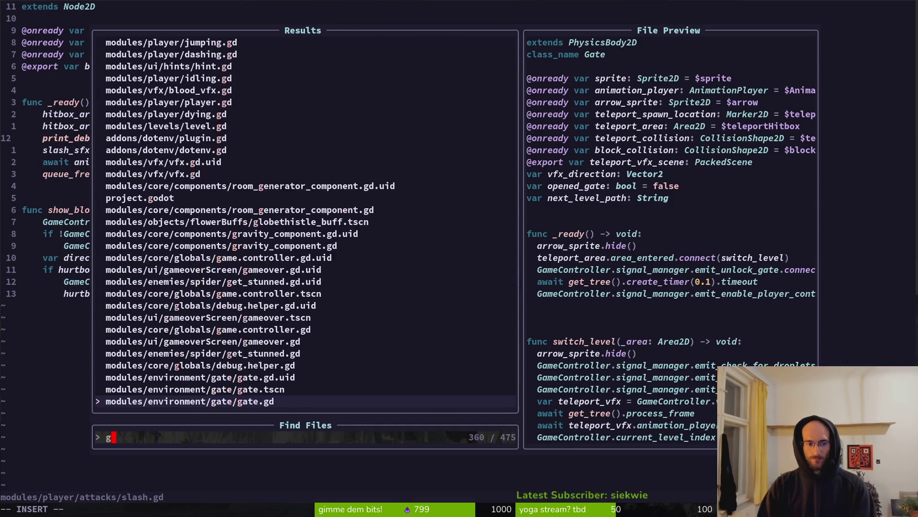
key("Return")
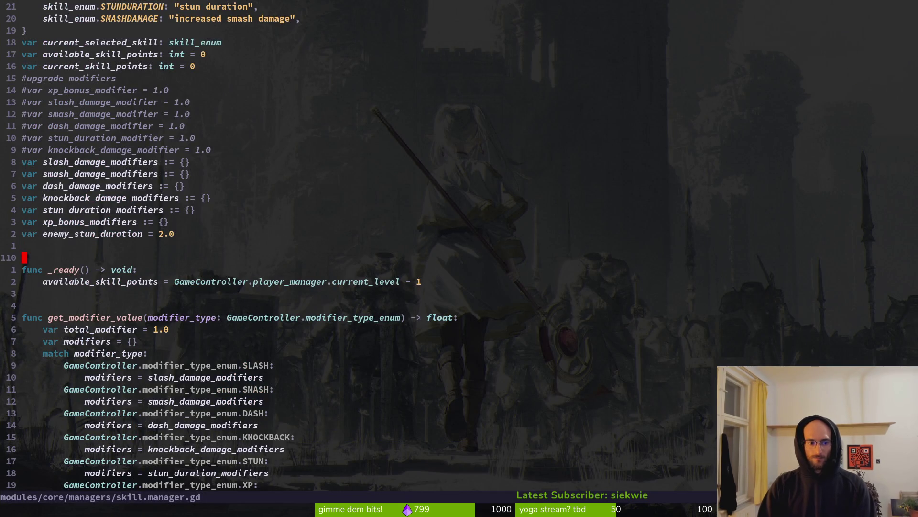
key("braceright")
key("braceright")
key("j")
key("j")
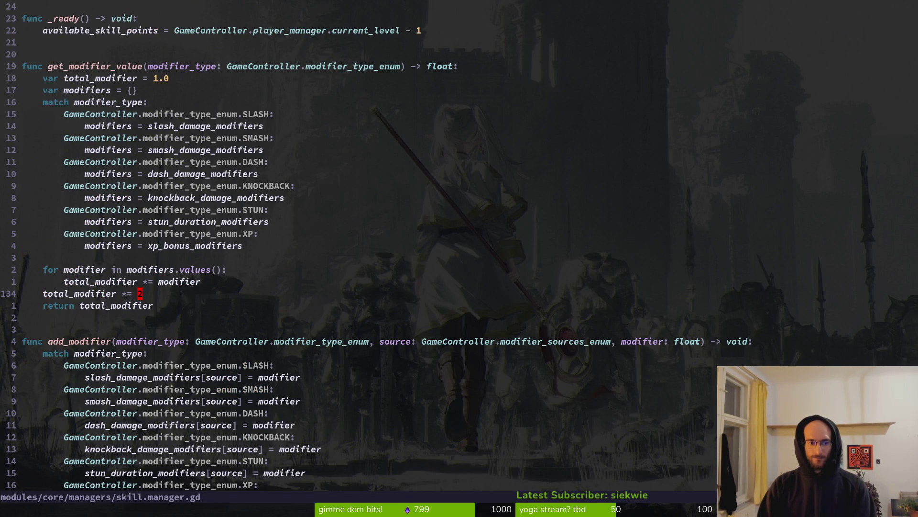
type("1")
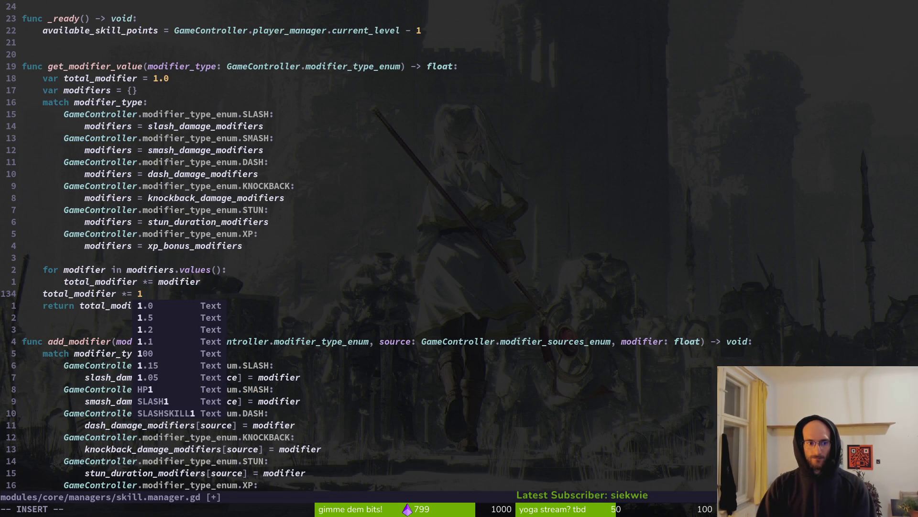
type(".0")
key("Escape")
type(":w")
key("Return")
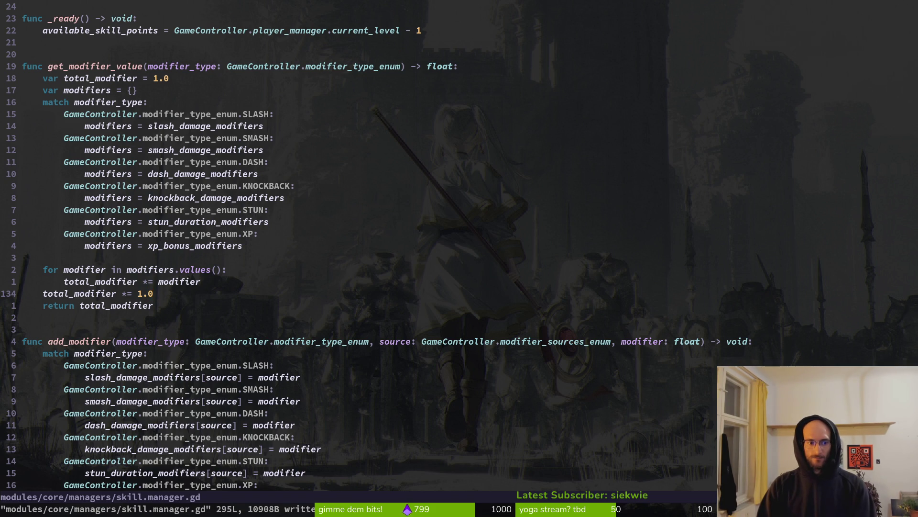
- Delete the total_modifier multiplier line entirely and save
key("d")
key("d")
type(":w")
key("Return")
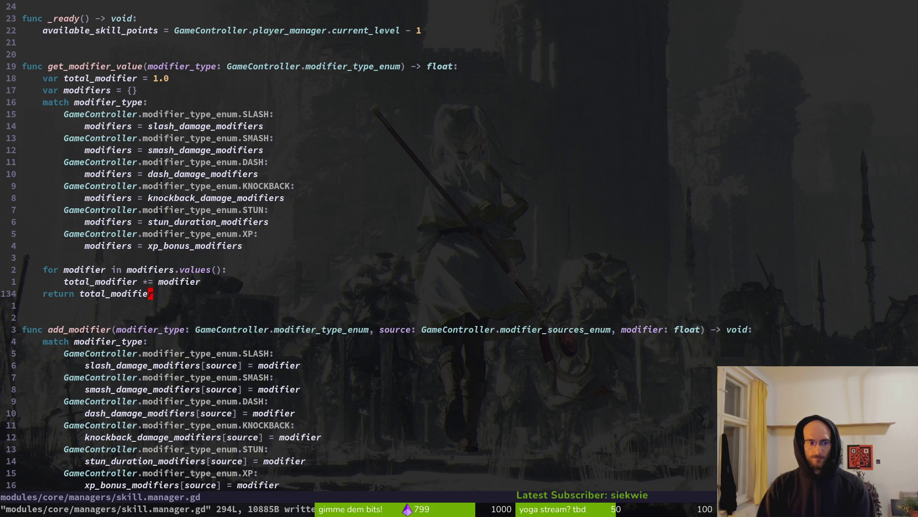
key("alt+Tab")
- Relaunch the game and turn the music bus down to -80 dB
key("F8")
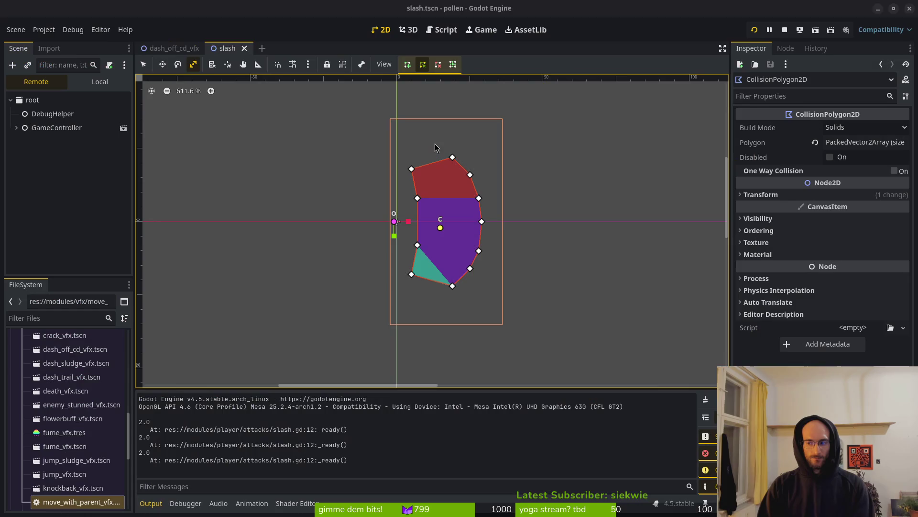
key("F5")
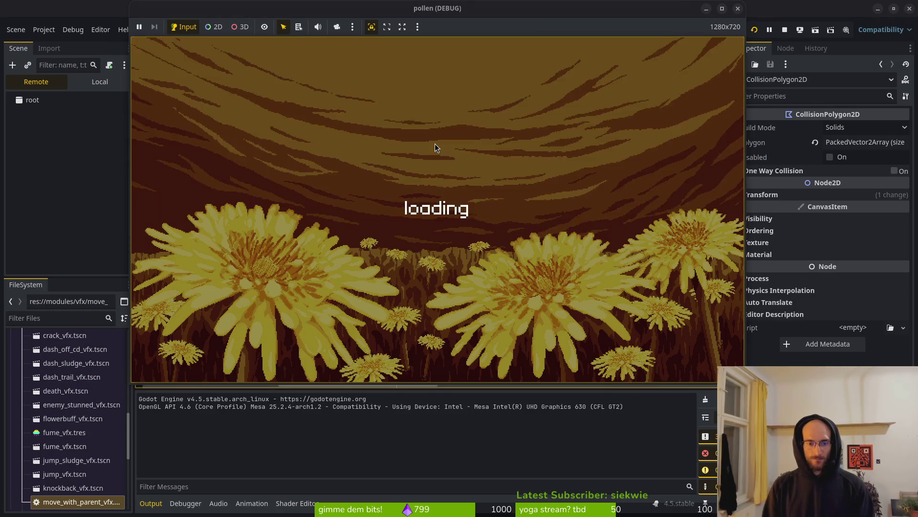
key("Return")
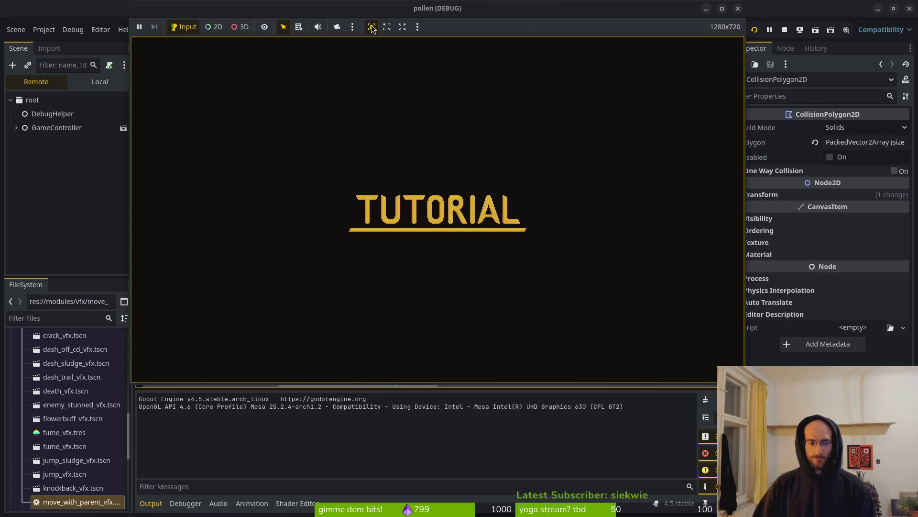
key("alt+Tab")
left_click(219, 503)
left_click_drag(214, 387, 214, 427)
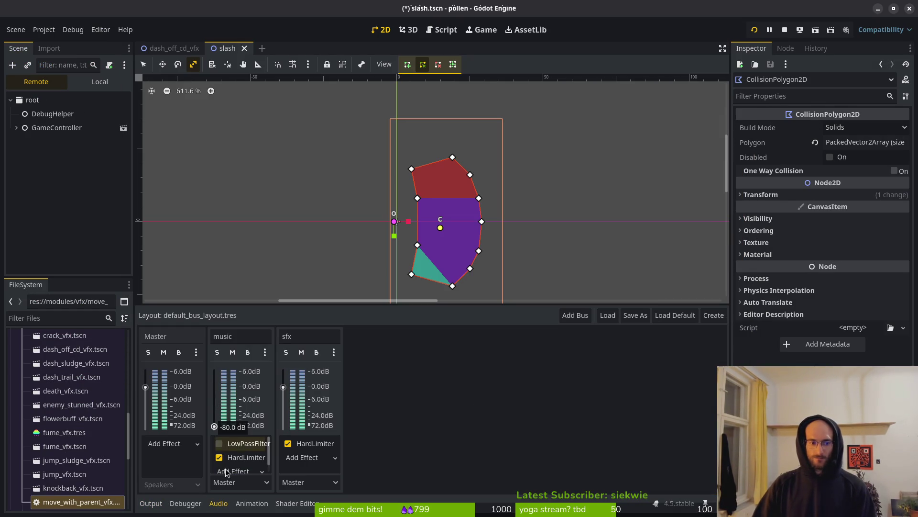
- Restart the game into the tutorial and move HardLimiter above LowPassFilter on the music bus
key("alt+Tab")
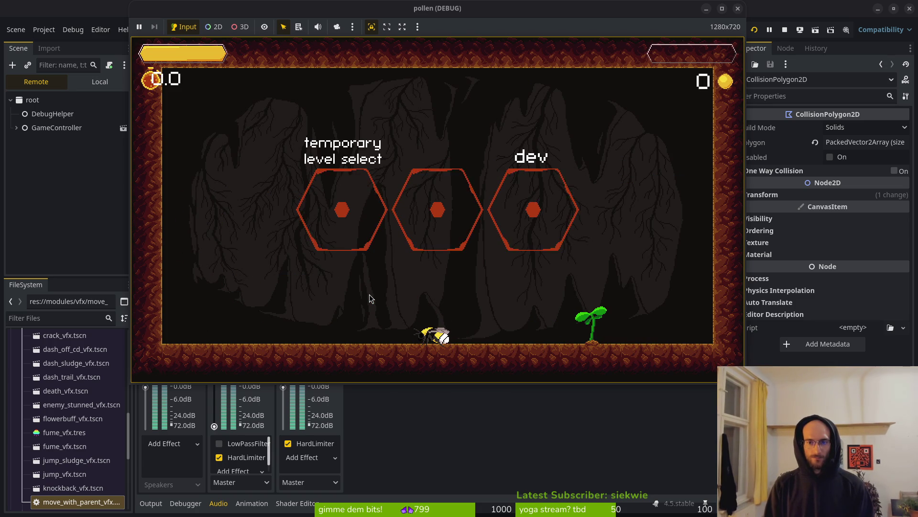
left_click(754, 30)
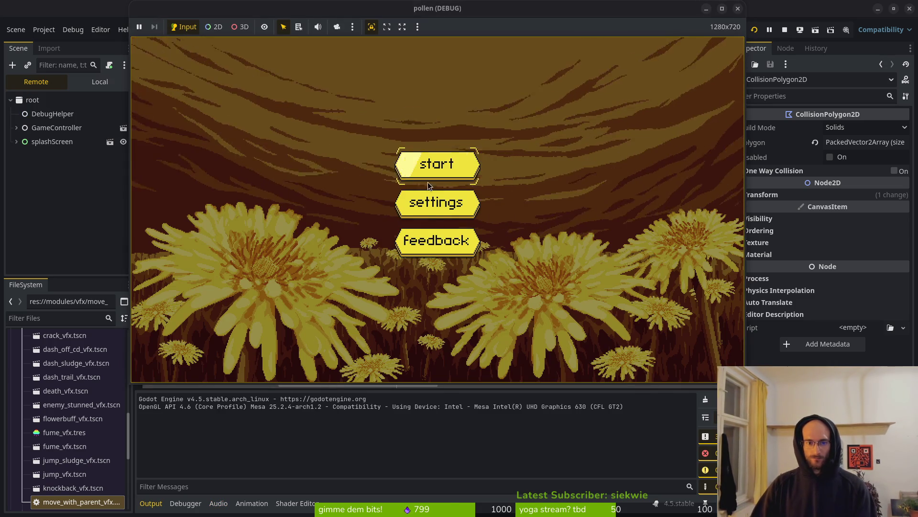
left_click(428, 182)
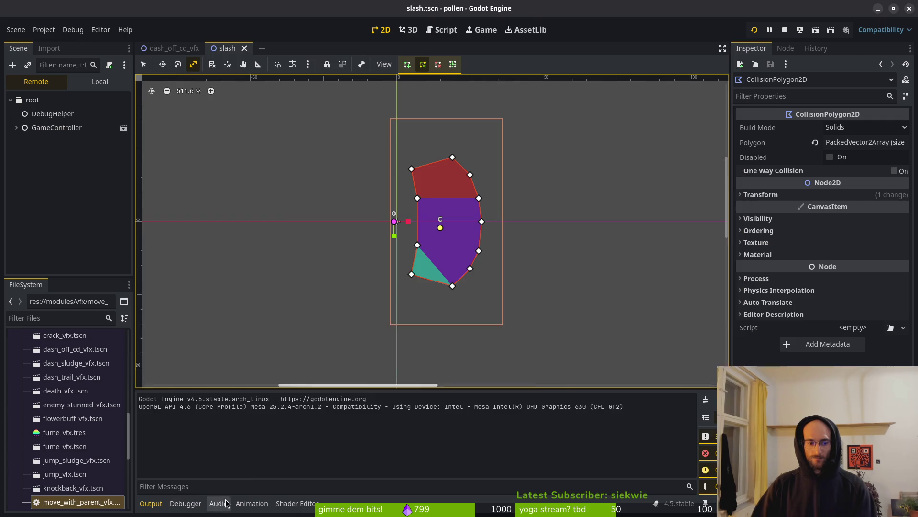
left_click(219, 503)
left_click_drag(237, 460, 244, 441)
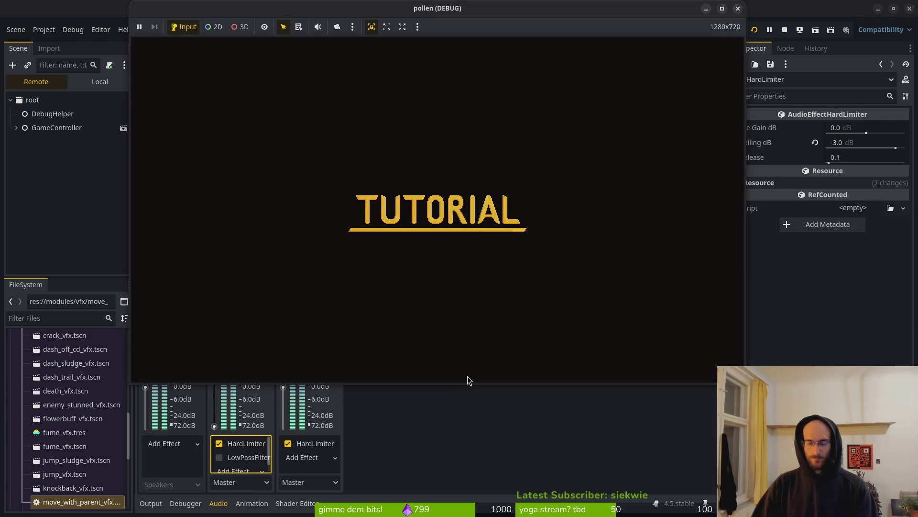
key("alt+Tab")
- Open audio.mananger.gd and change the enabling set_bus_effect_enabled call to effect 1, saving
key("space")
key("f")
key("f")
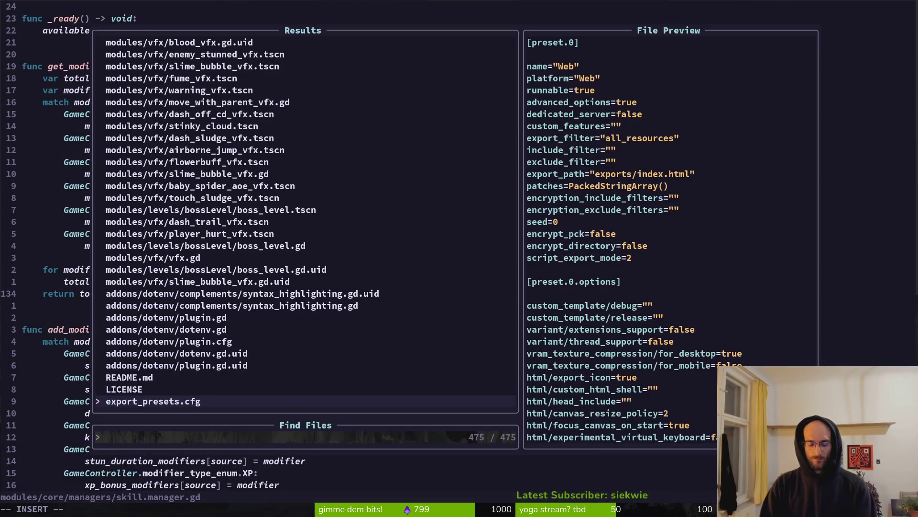
type("audioman")
key("Return")
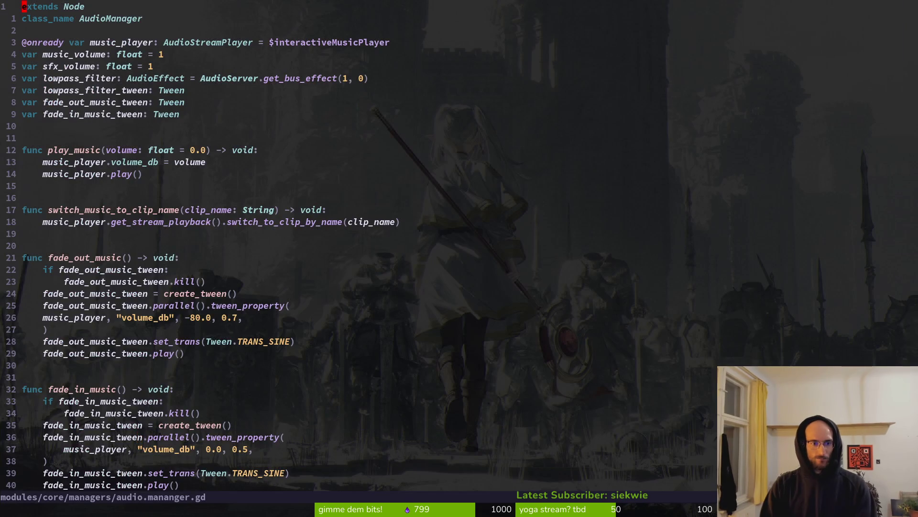
scroll(77, 223, "down", 6)
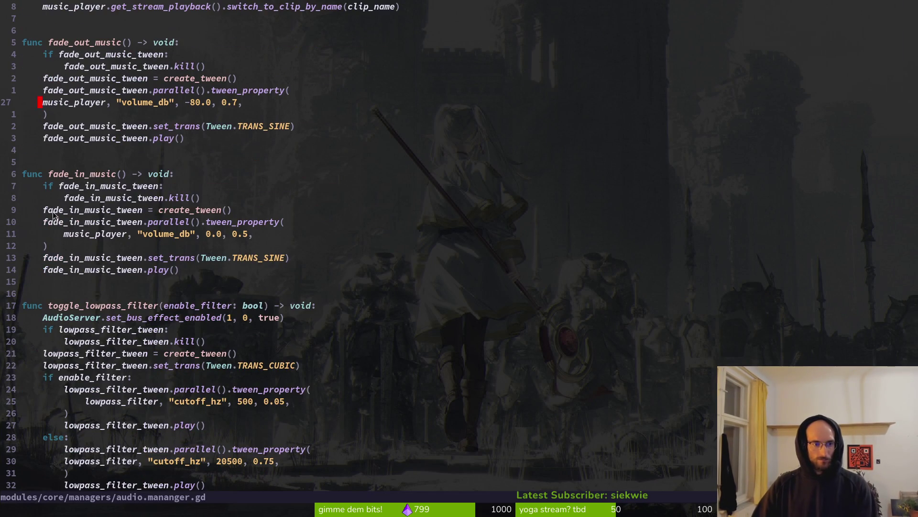
left_click(229, 318)
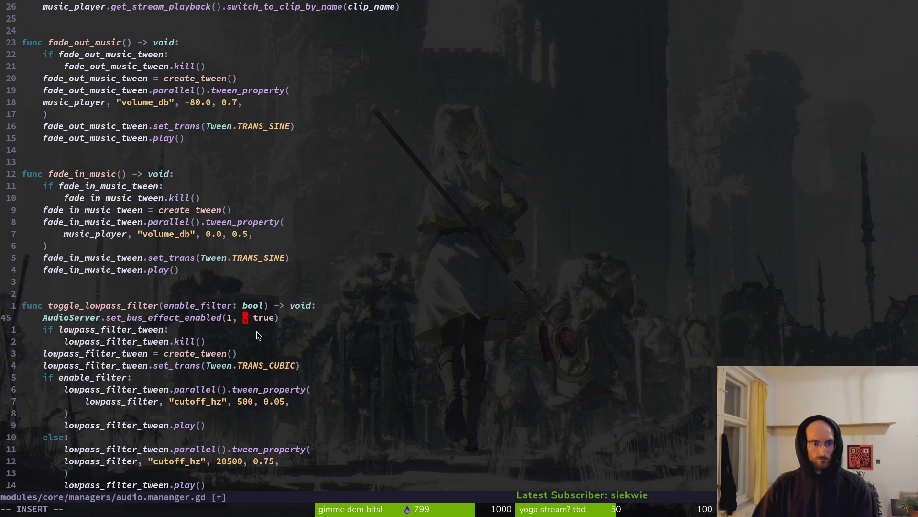
type("q1")
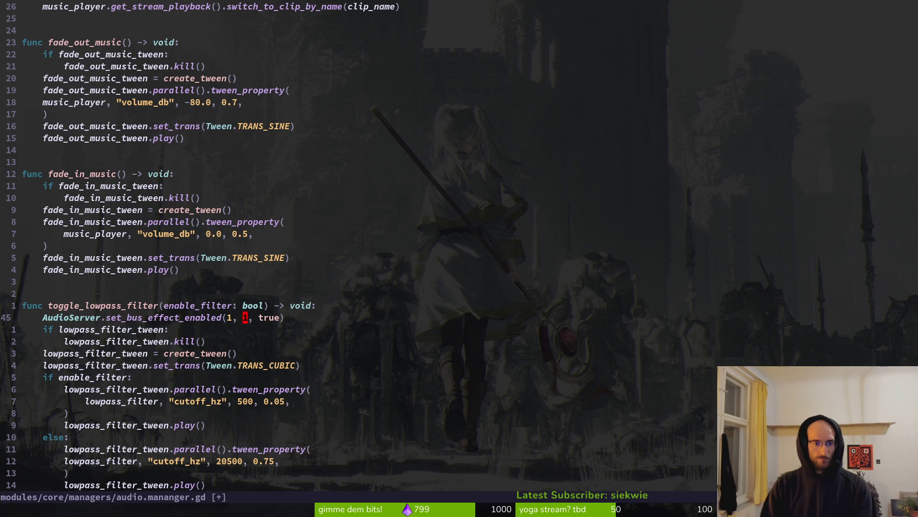
key("ctrl+s")
- Change the disabling set_bus_effect_enabled call's effect index from 0 to 1 and save
scroll(260, 367, "down", 3)
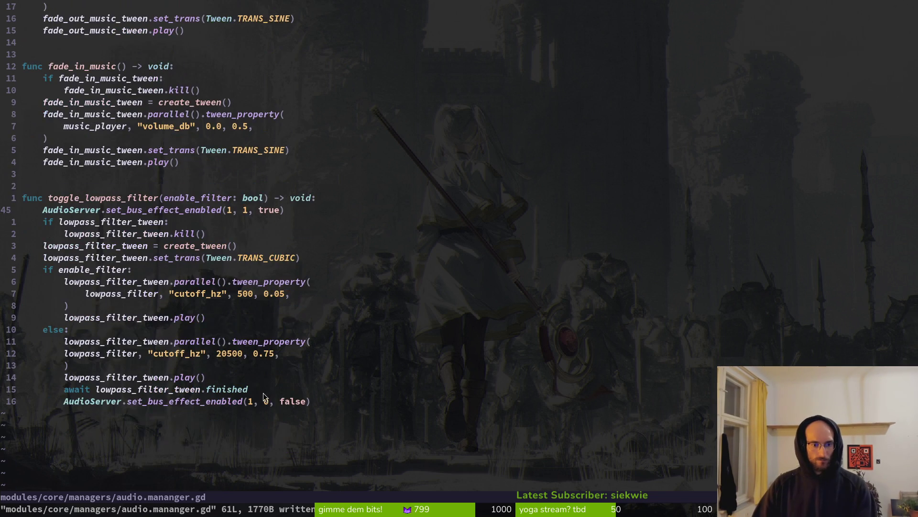
left_click(267, 402)
key("s")
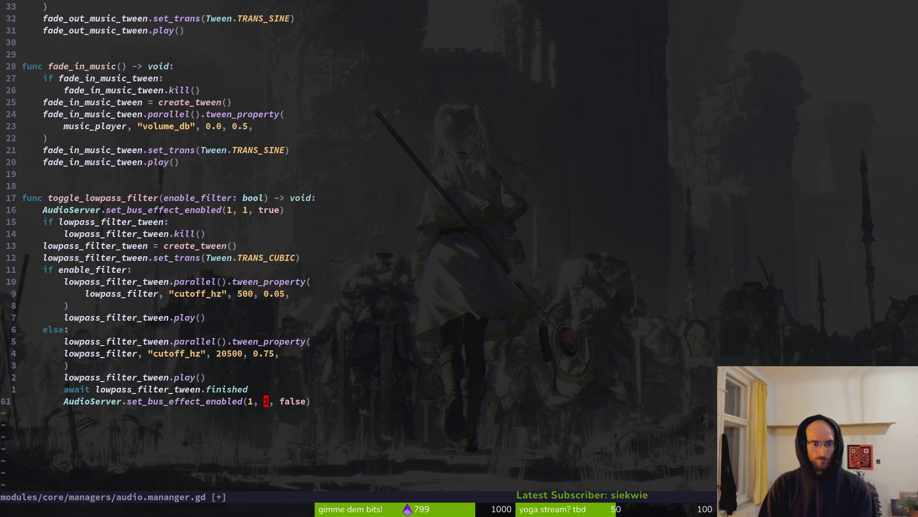
key("ctrl+s")
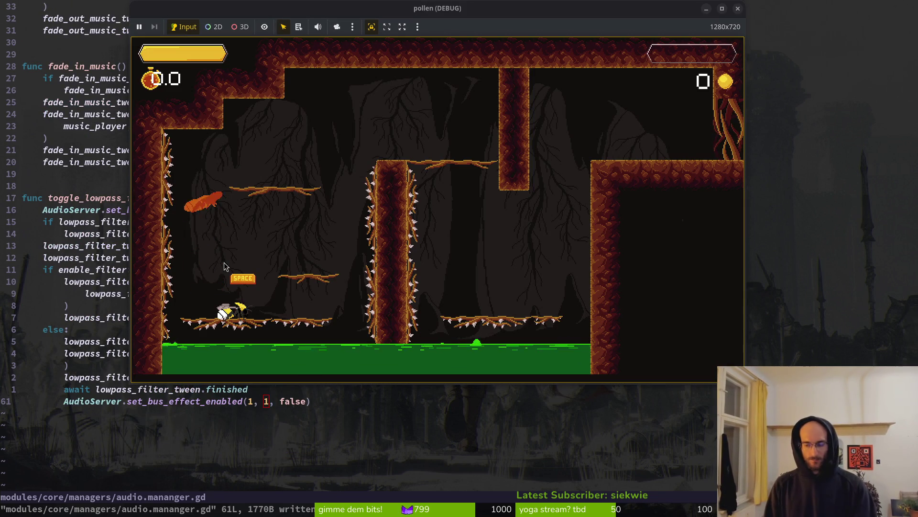
- Relaunch the game and skip from the title menu through the tutorial to the hub
key("alt+Tab")
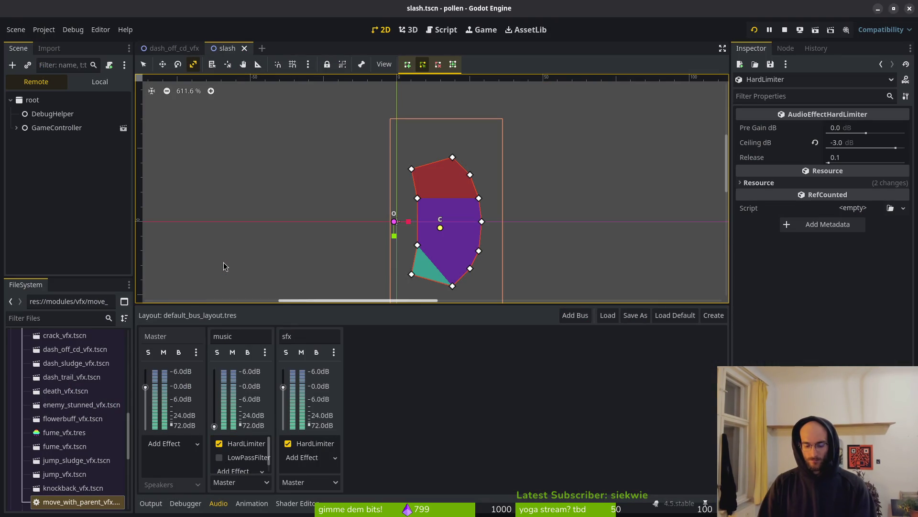
key("F5")
key("Return")
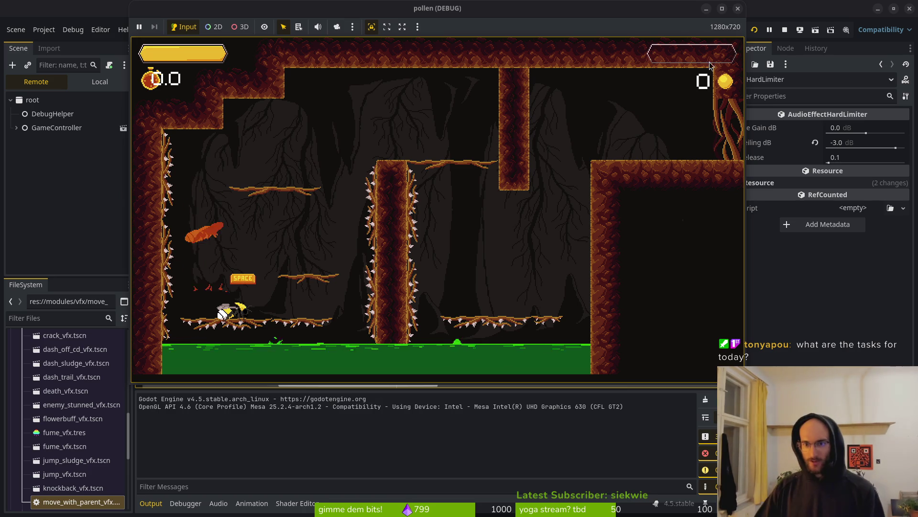
key("Escape")
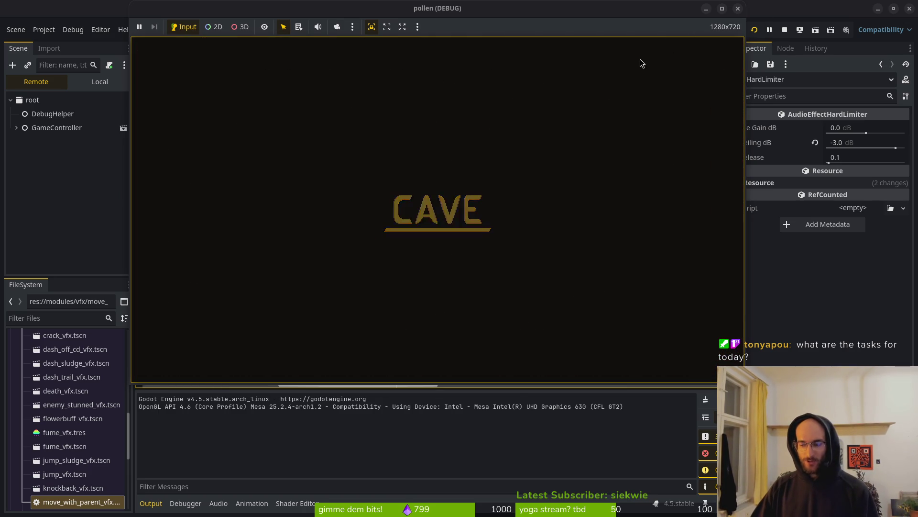
- Play the cave level, slashing enemies until the counter reaches 13, then check the debugger output
key("j")
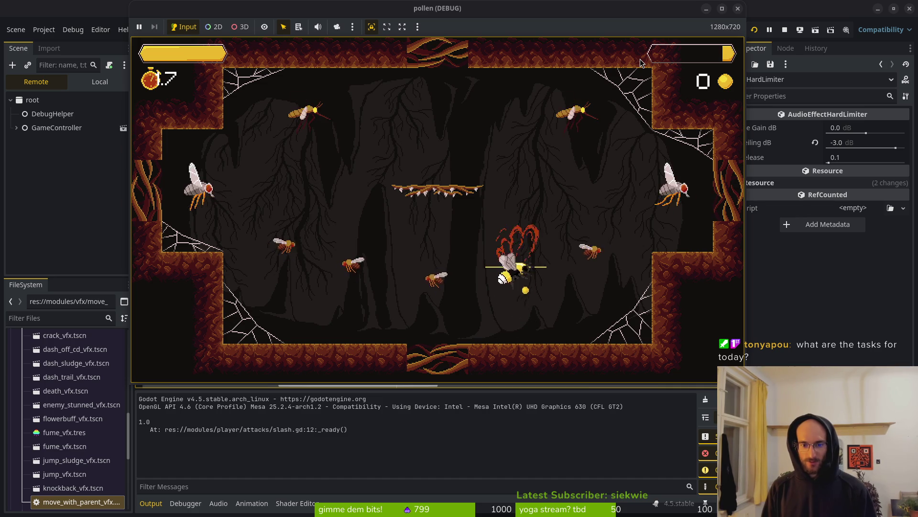
key("a")
key("space")
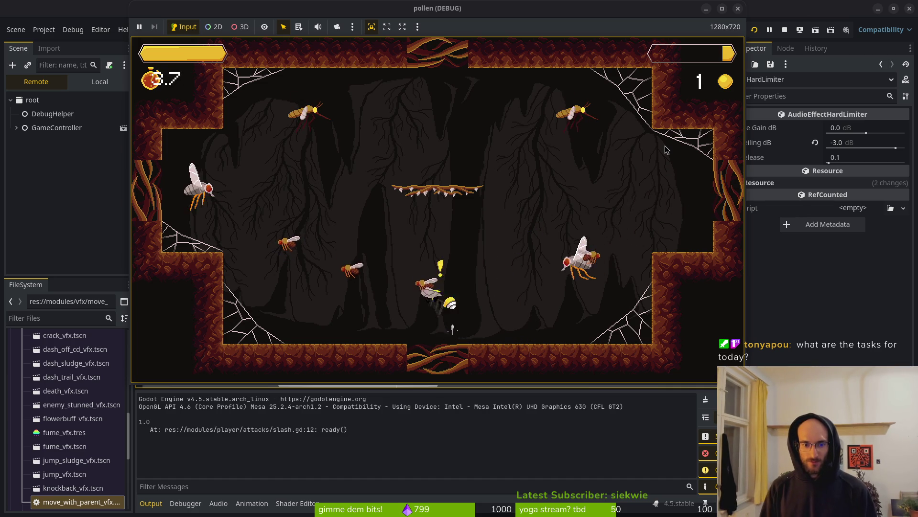
key("d")
key("j")
key("a")
key("j")
key("j")
key("j")
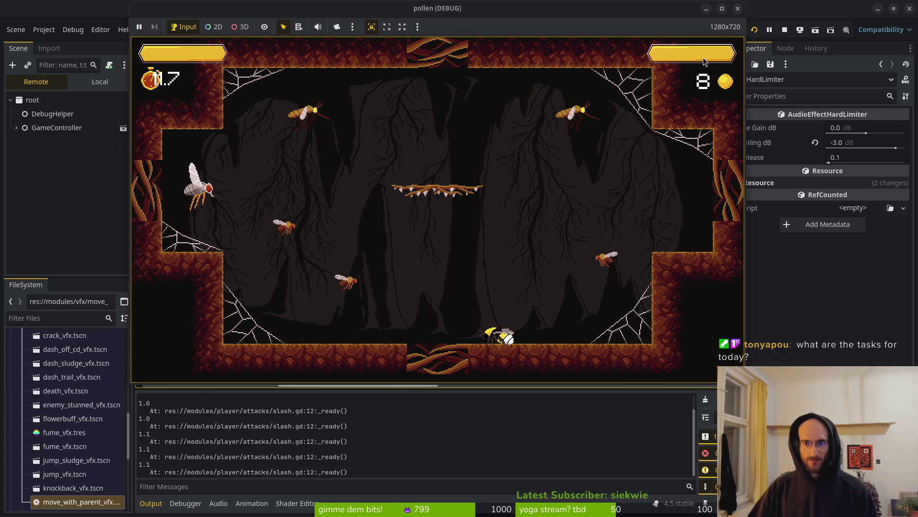
key("space")
key("space")
key("space")
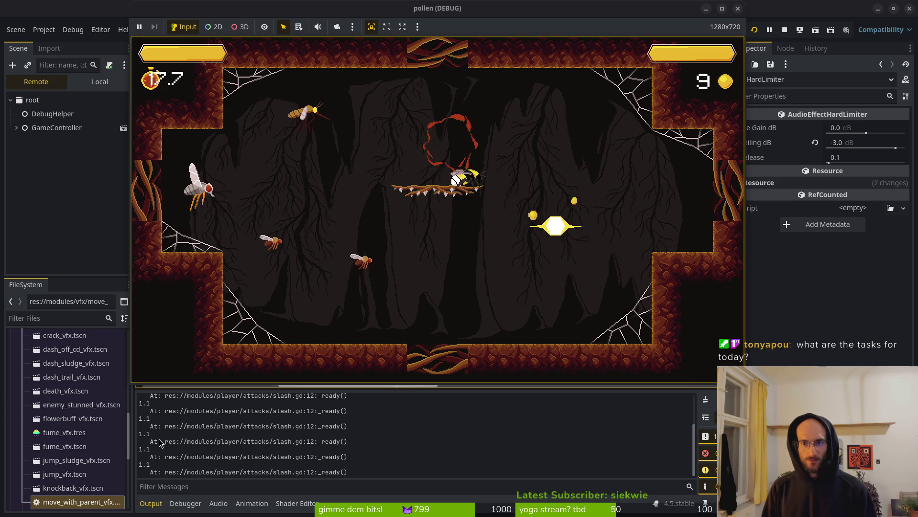
key("space")
key("Right")
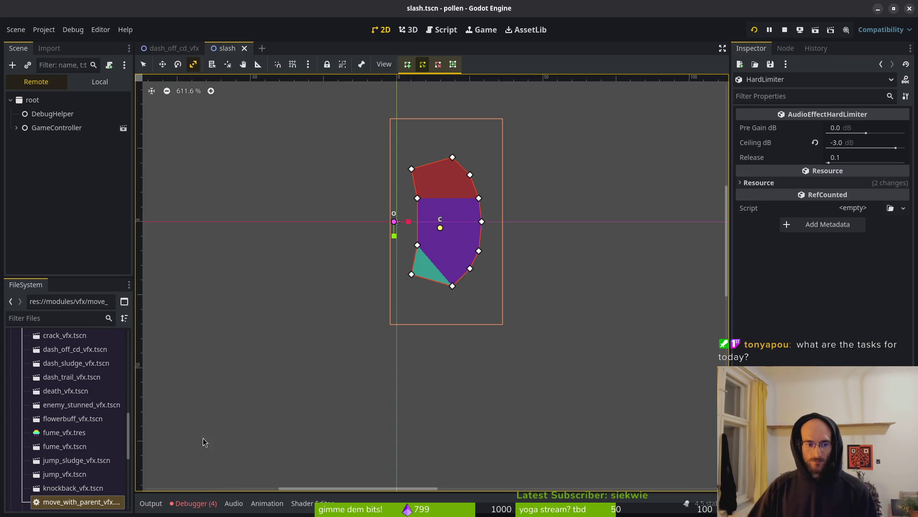
left_click(194, 503)
- Review the four cutoff_hz tween errors and the music bus's HardLimiter and LowPassFilter effects
left_click(208, 387)
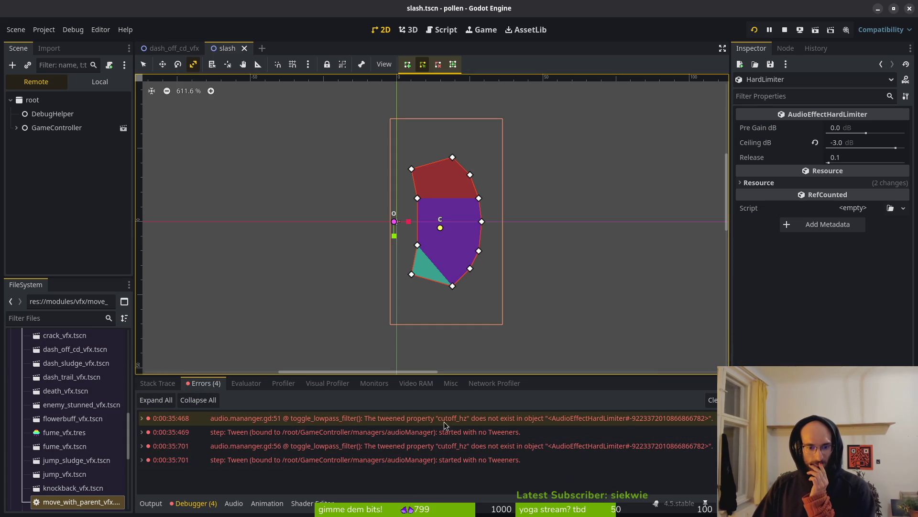
mouse_move(515, 421)
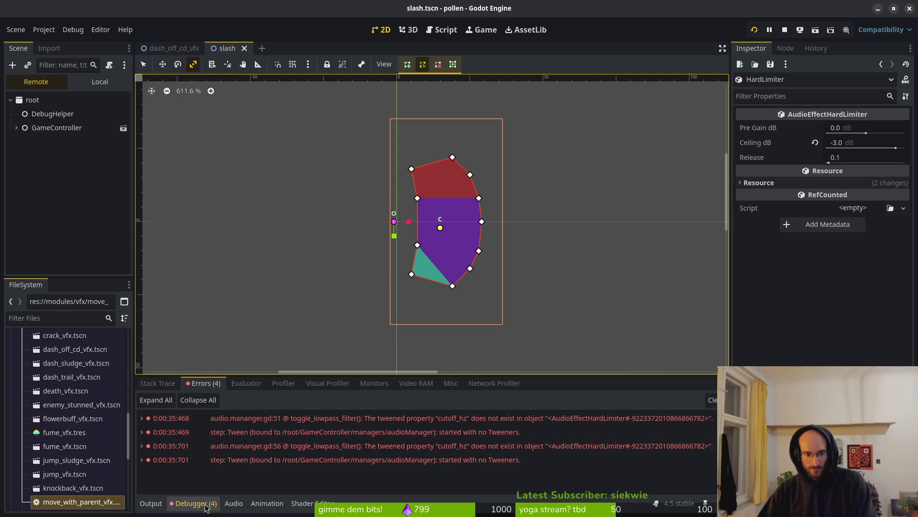
left_click(234, 506)
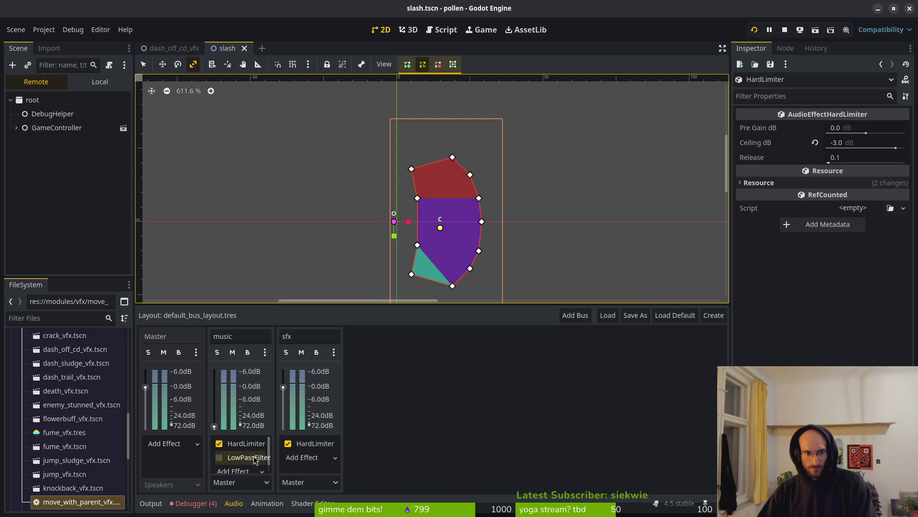
- Stop the running game and return to audio.mananger.gd in Neovim
key("F5")
key("F8")
key("alt+Tab")
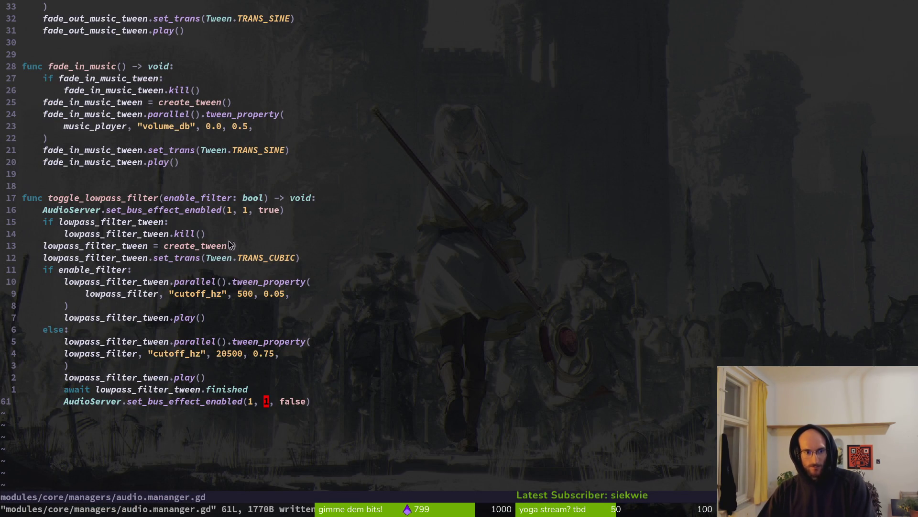
- Change lowpass_filter to get_bus_effect(1, 1), save the audio manager, and relaunch the game
left_click(178, 208)
scroll(300, 191, "up", 8)
scroll(195, 146, "up", 1)
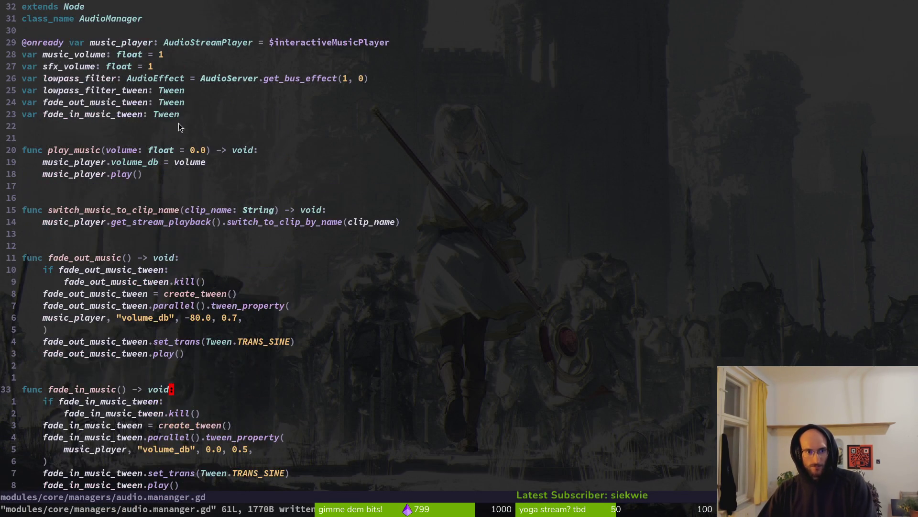
left_click(364, 83)
type("s1")
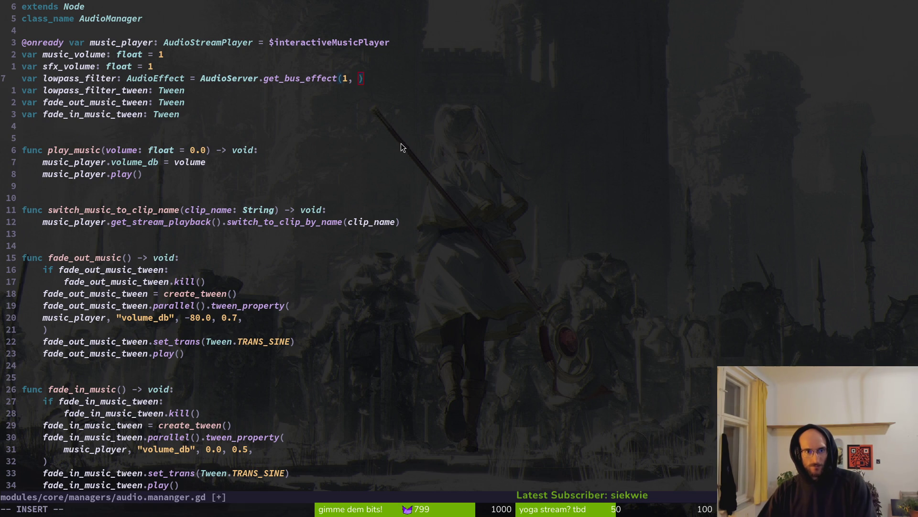
type(":w")
key("Return")
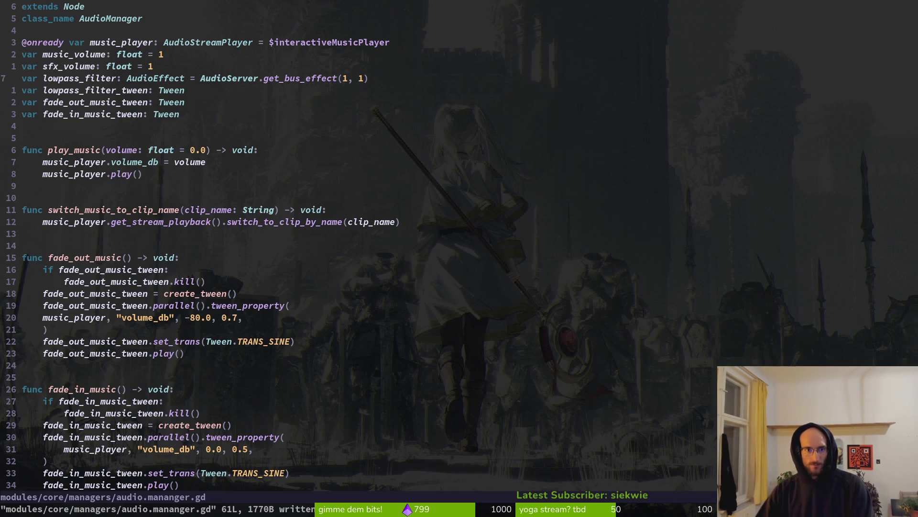
key("alt+Tab")
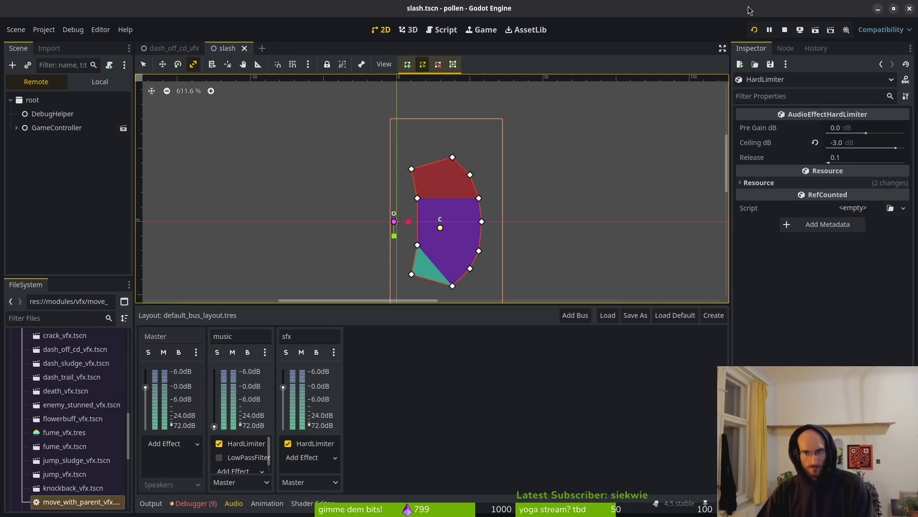
left_click(754, 30)
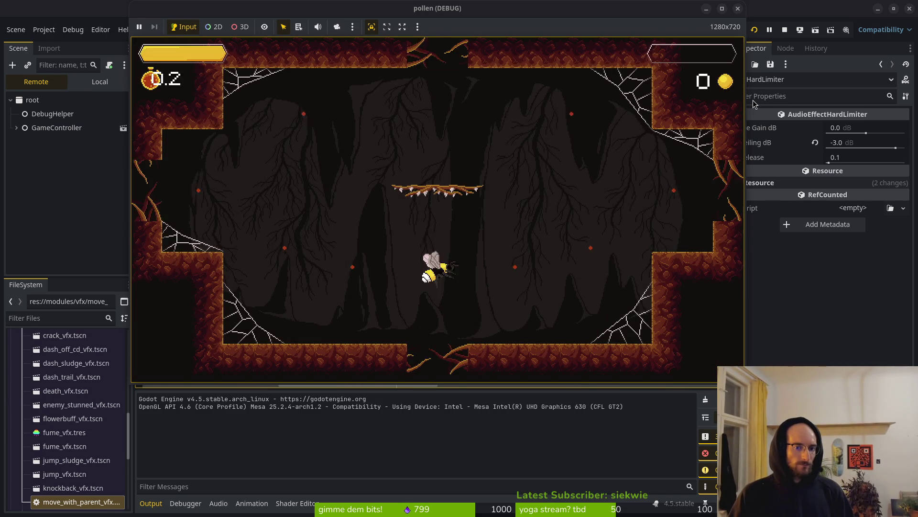
- Jump and slash wasps in the cave until slash damage rises from 1.0 to 1.1, then return to Neovim
key("x")
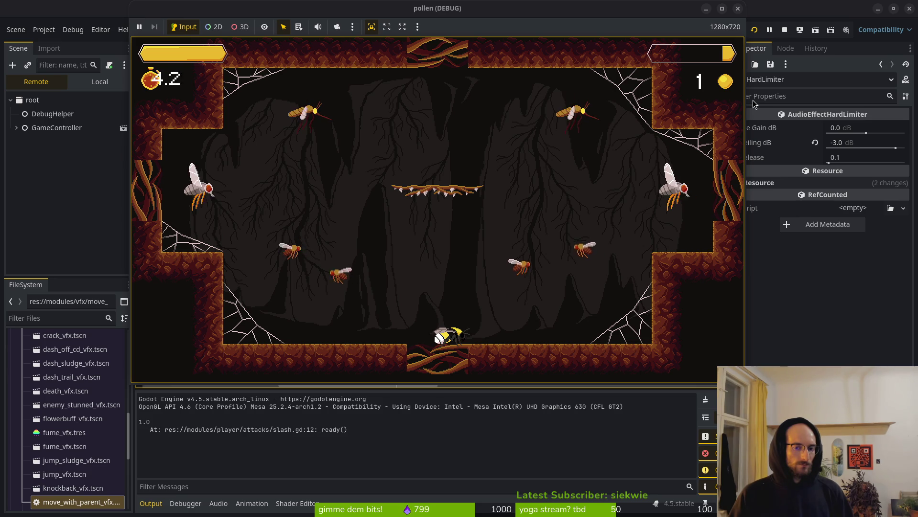
key("x")
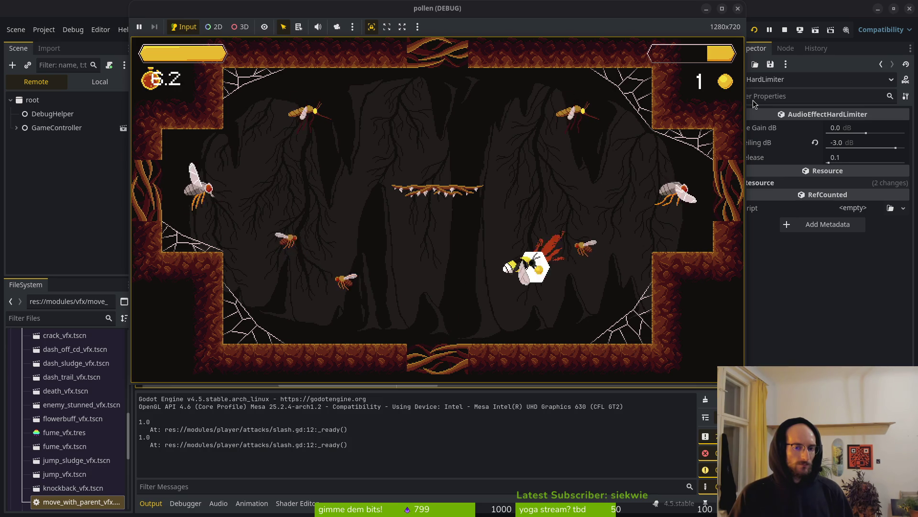
key("Right")
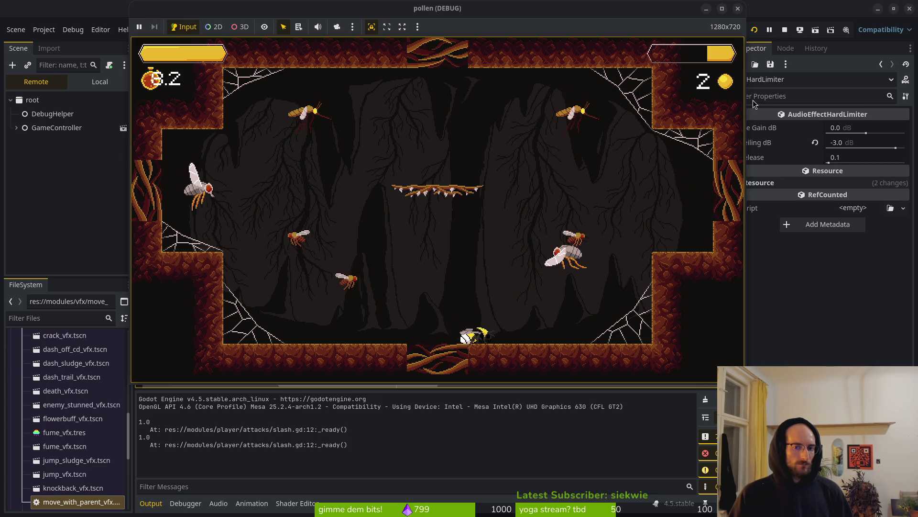
key("Left")
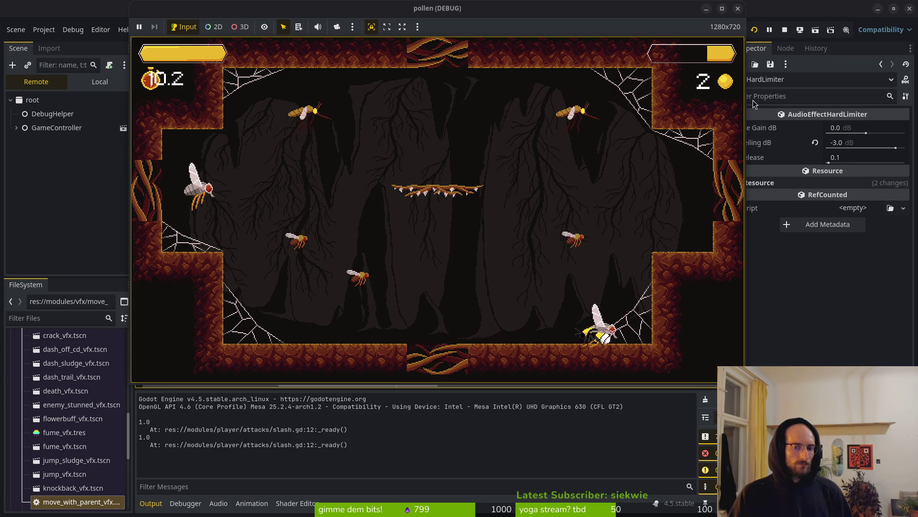
key("x")
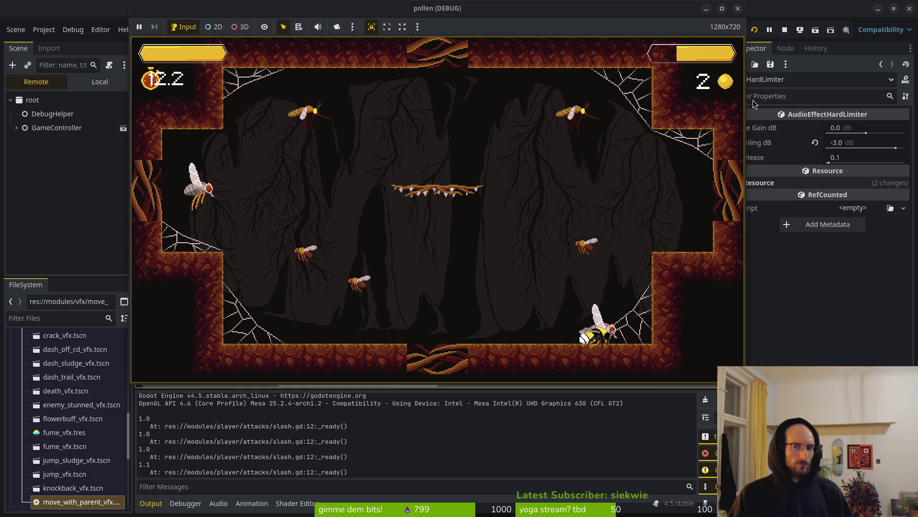
key("x")
key("space")
key("x")
key("space")
key("x")
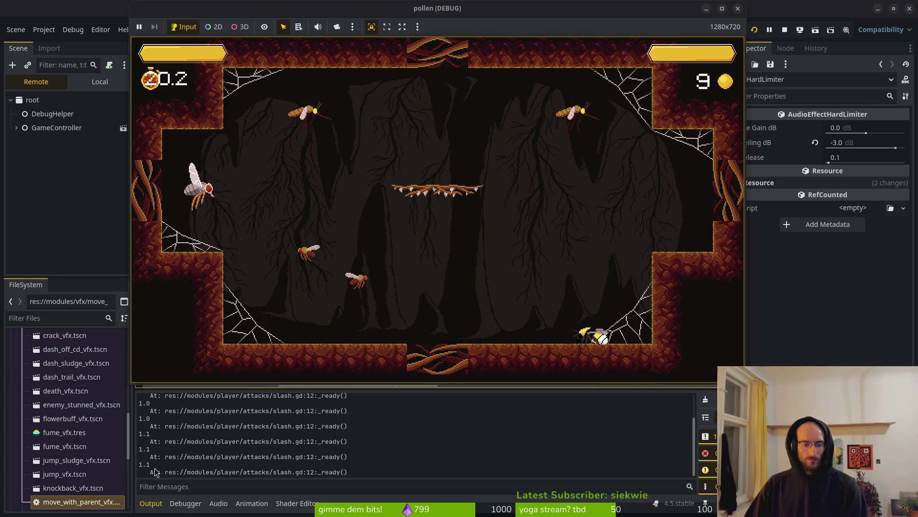
key("alt+Tab")
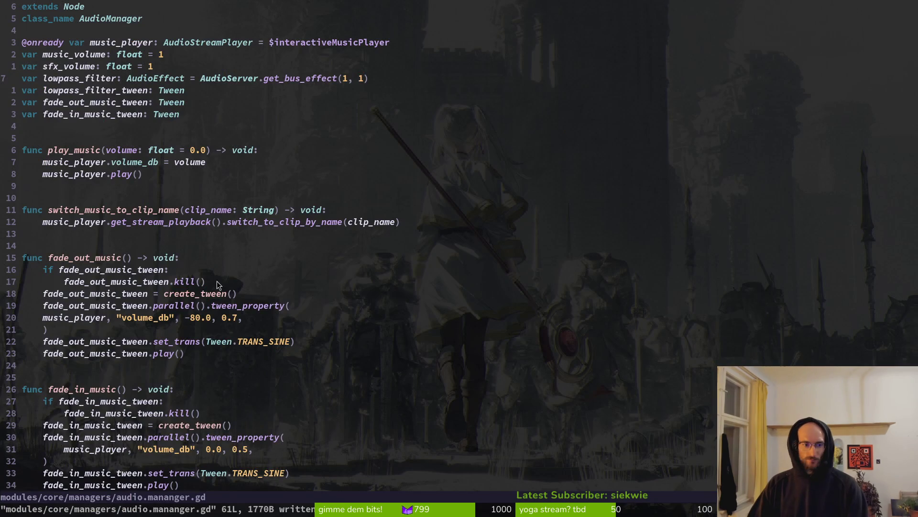
- Open skill.manager.gd through the Telescope file finder and look through it
scroll(299, 111, "down", 7)
key("space")
key("f")
key("f")
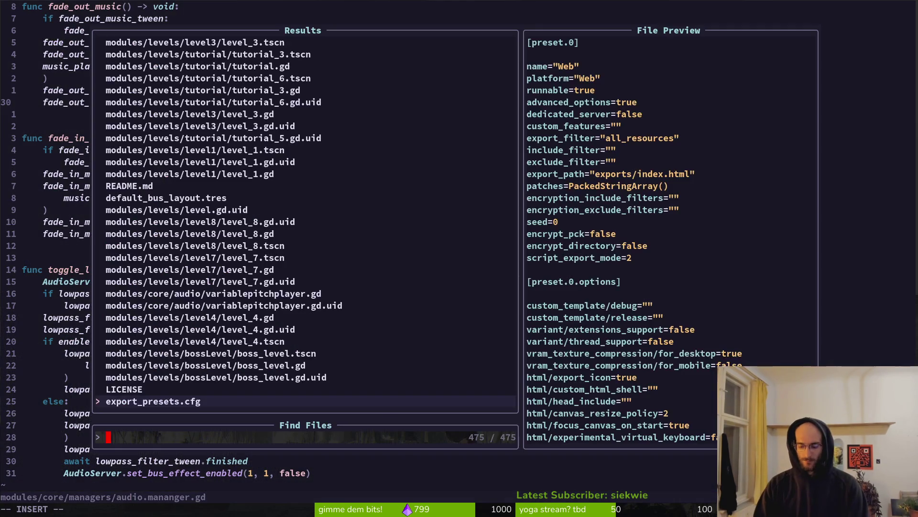
type("skillman")
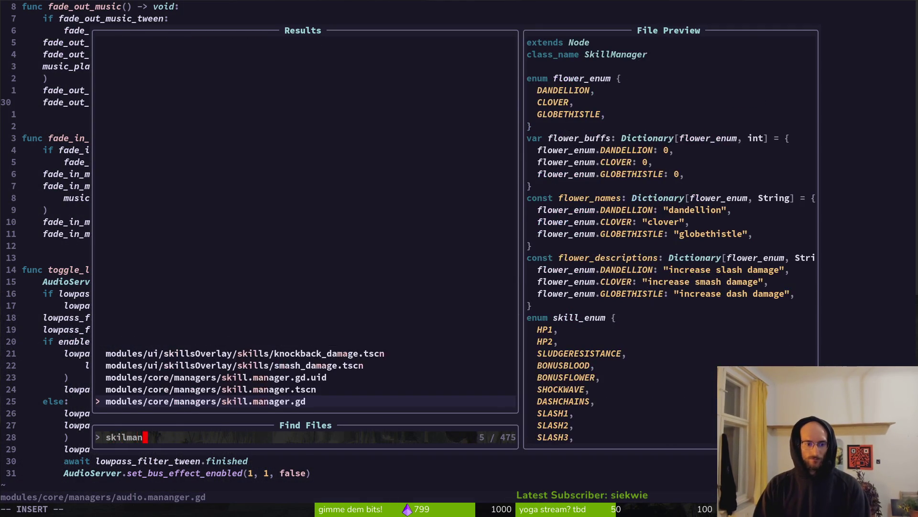
key("Return")
scroll(346, 261, "down", 15)
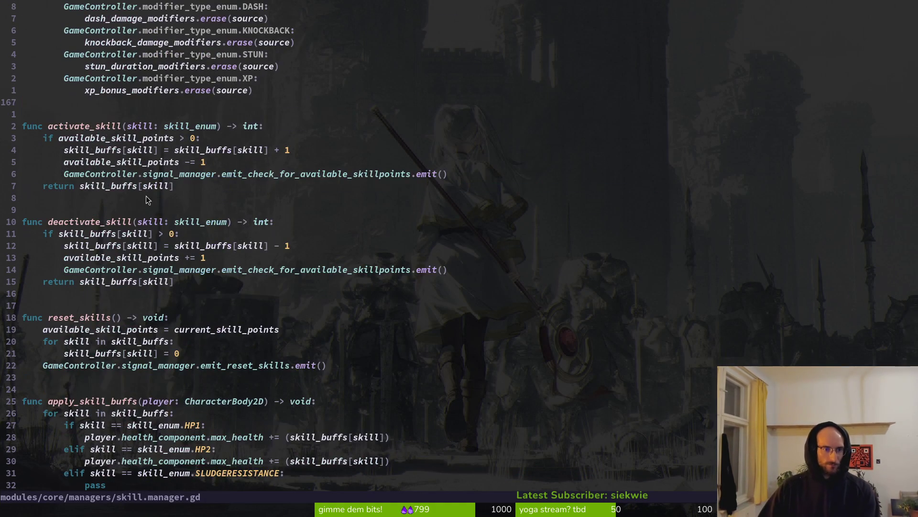
scroll(165, 201, "up", 6)
scroll(191, 213, "up", 12)
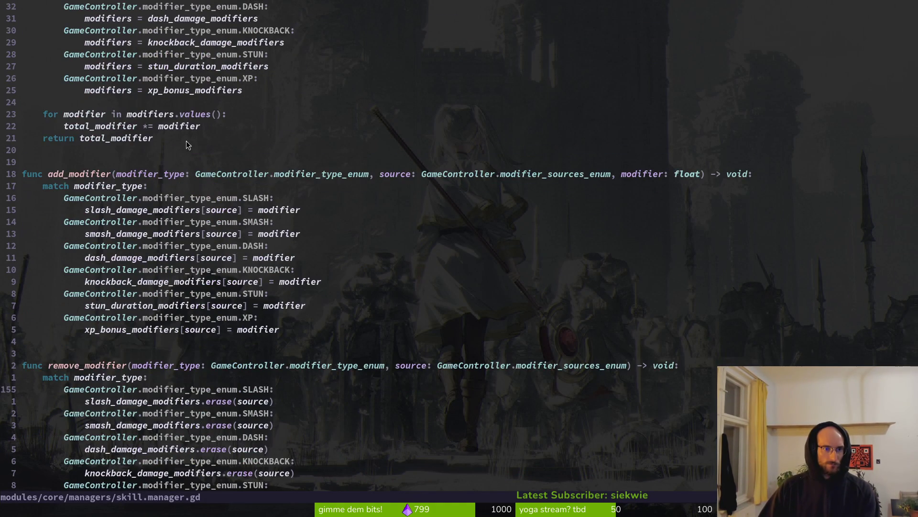
scroll(196, 345, "down", 19)
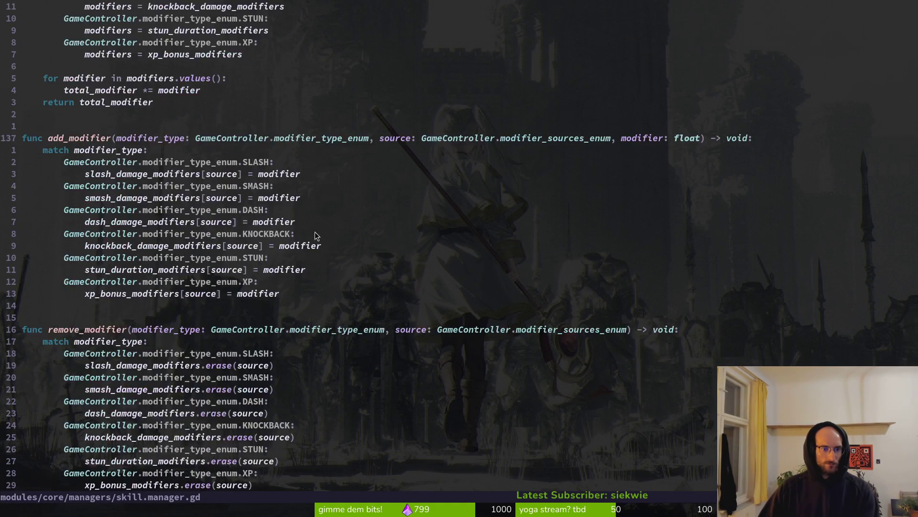
- In combo_bar.gd, add print_debug("full") below combo_reached_full = true and save
key("space")
key("f")
key("f")
type("combo")
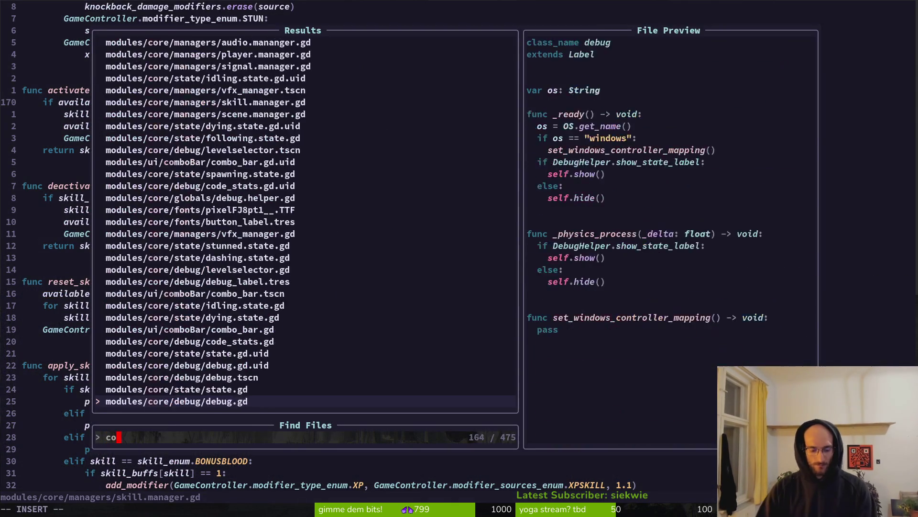
key("Return")
scroll(719, 325, "down", 4)
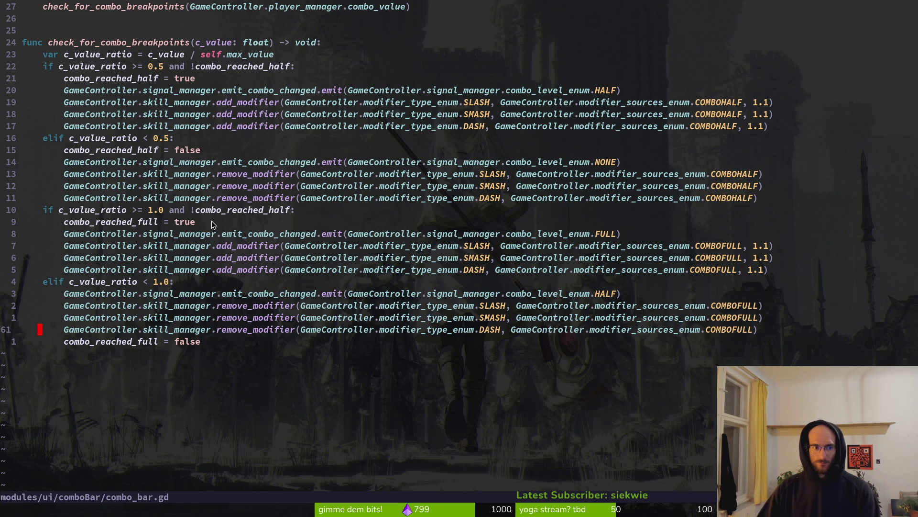
type("oprde")
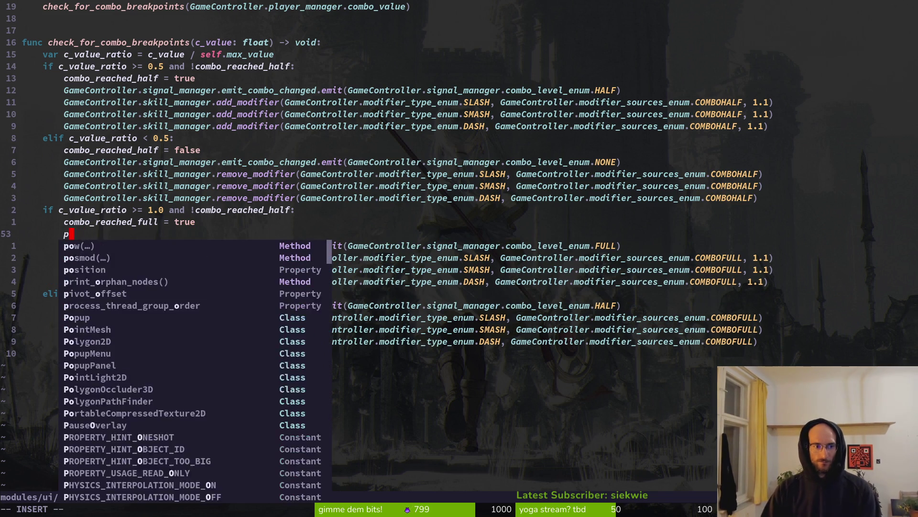
key("Return")
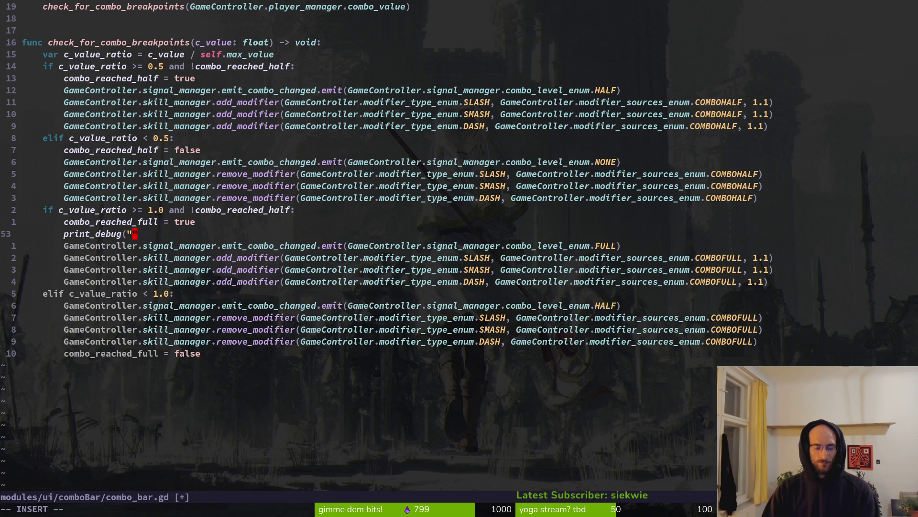
type("\"full\"")
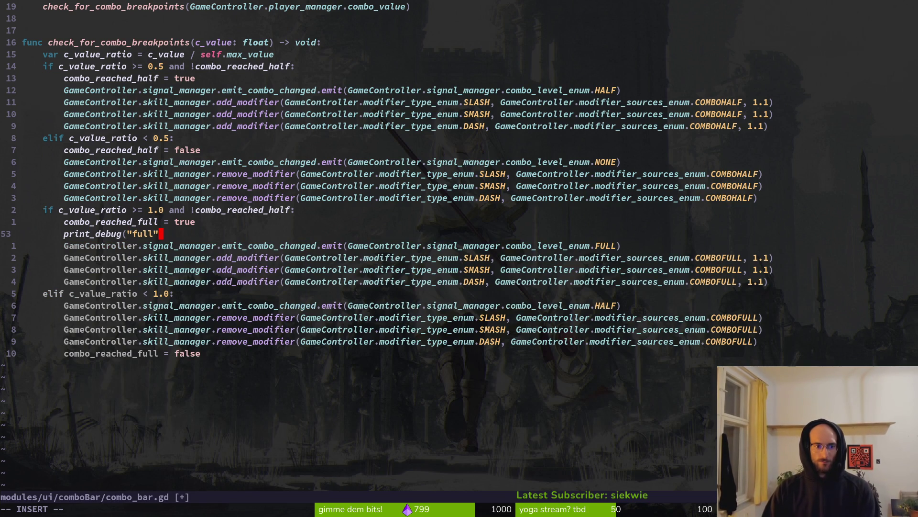
type(")")
key("Escape")
type(":w")
key("Return")
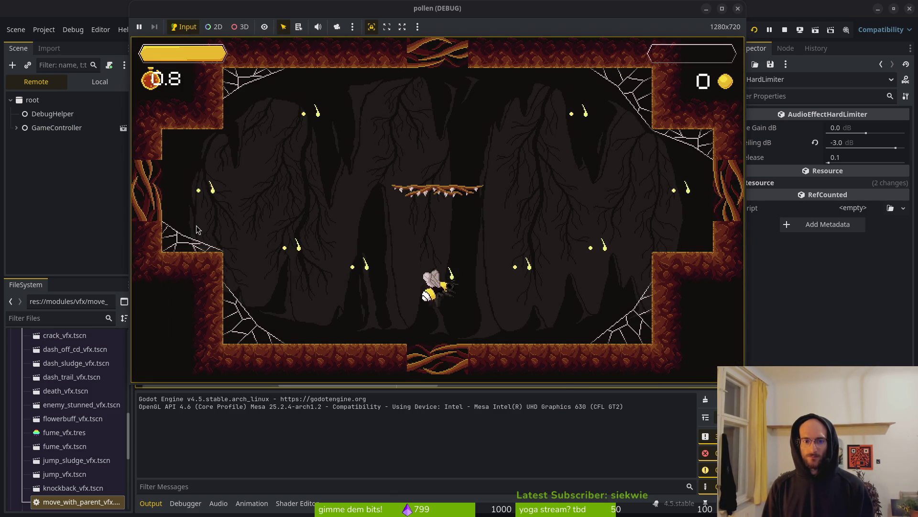
- Jump, move and slash cave enemies, logging slash damage 1.0 then 1.1, then stop the game
key("space")
key("x")
key("Right")
key("x")
key("Right")
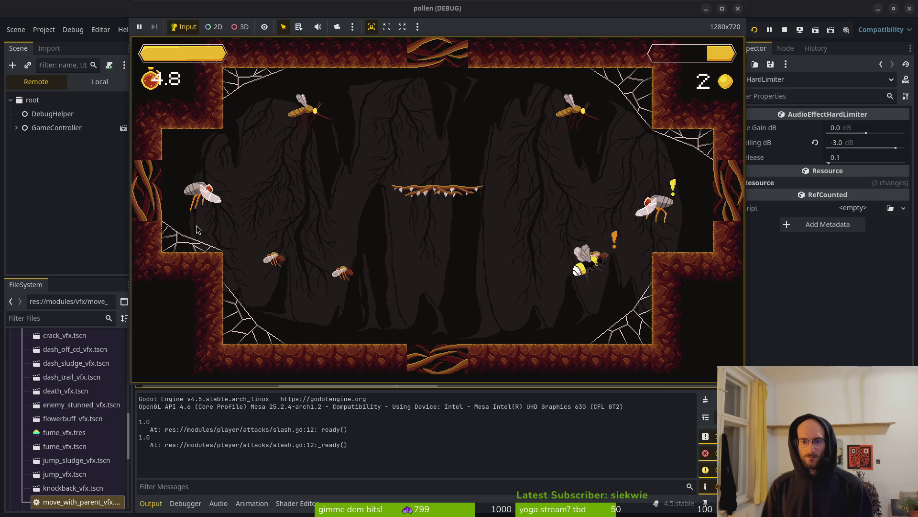
key("x")
key("x")
key("Left")
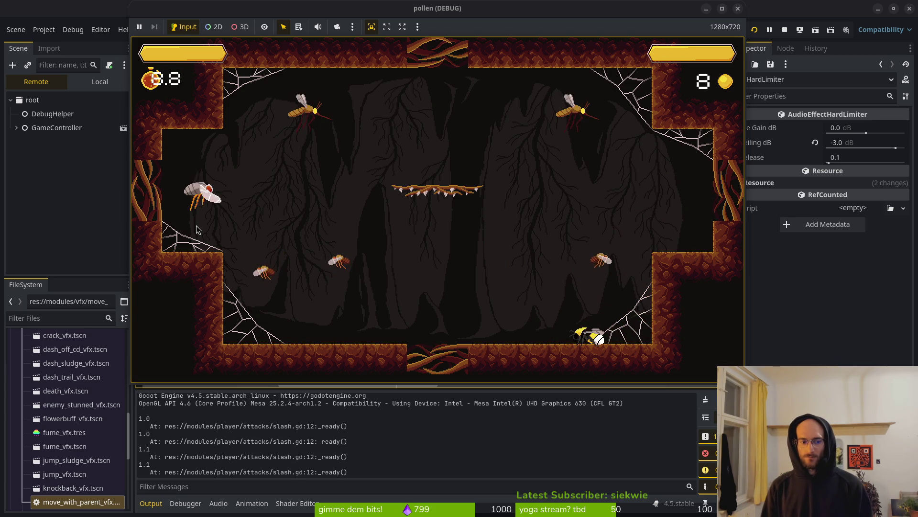
key("Right")
key("x")
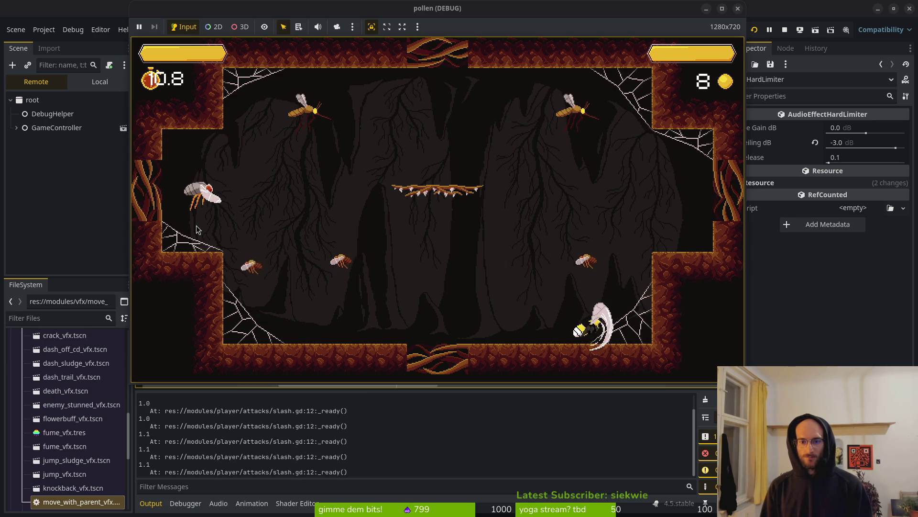
key("z")
key("x")
key("Left")
key("F8")
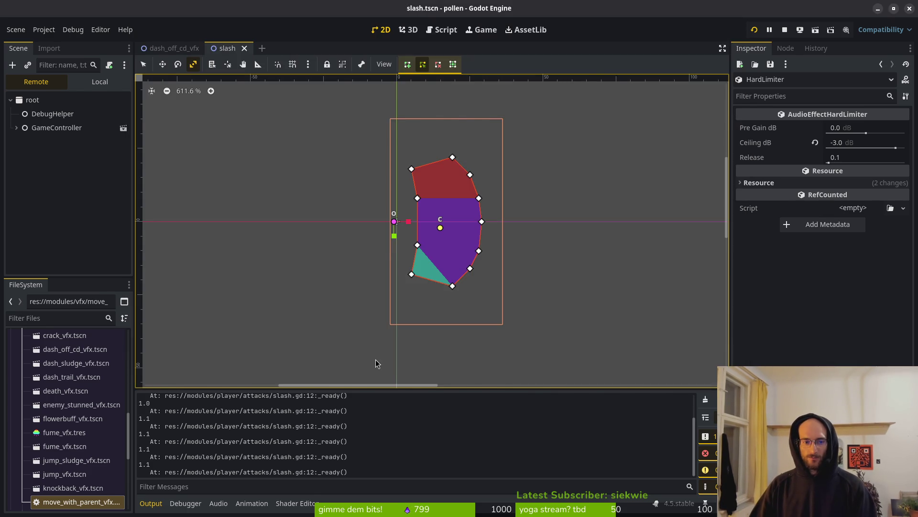
- Add print_debug(c_value_ratio) right below the c_value_ratio declaration in check_for_combo_breakpoints
key("alt+Tab")
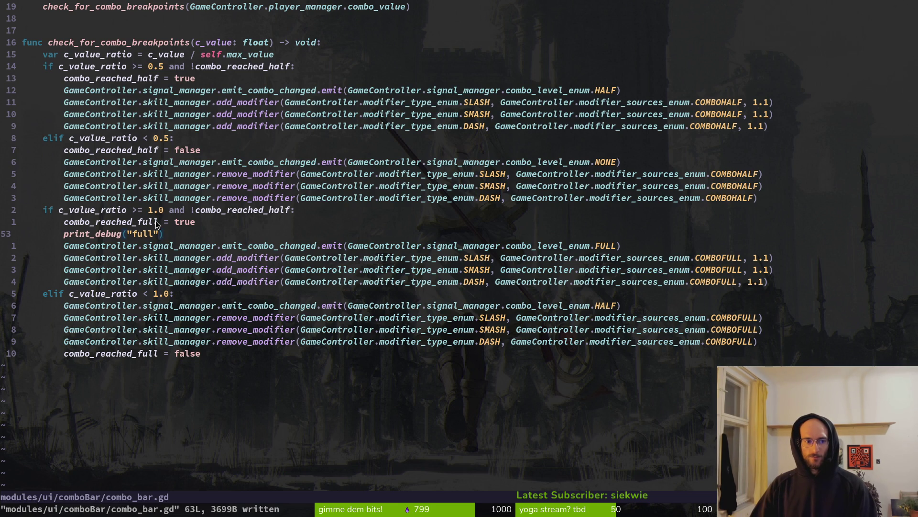
scroll(141, 208, "up", 3)
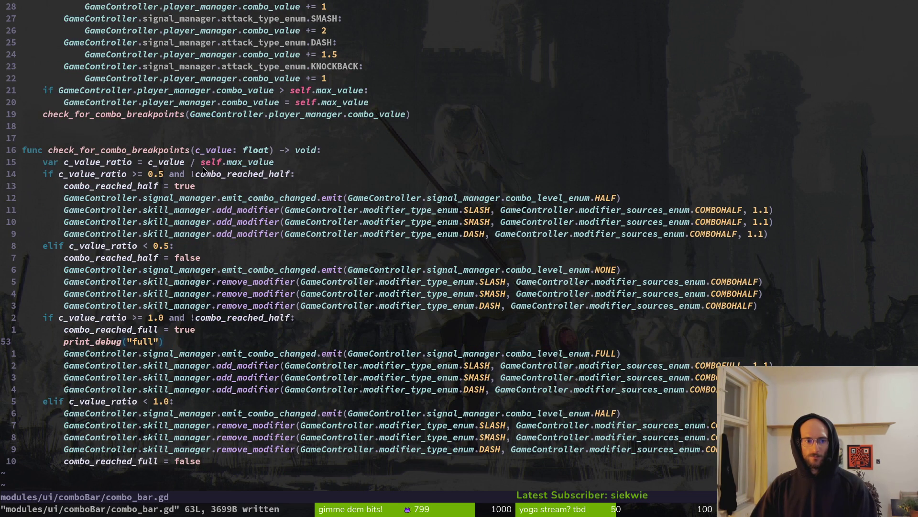
left_click(288, 162)
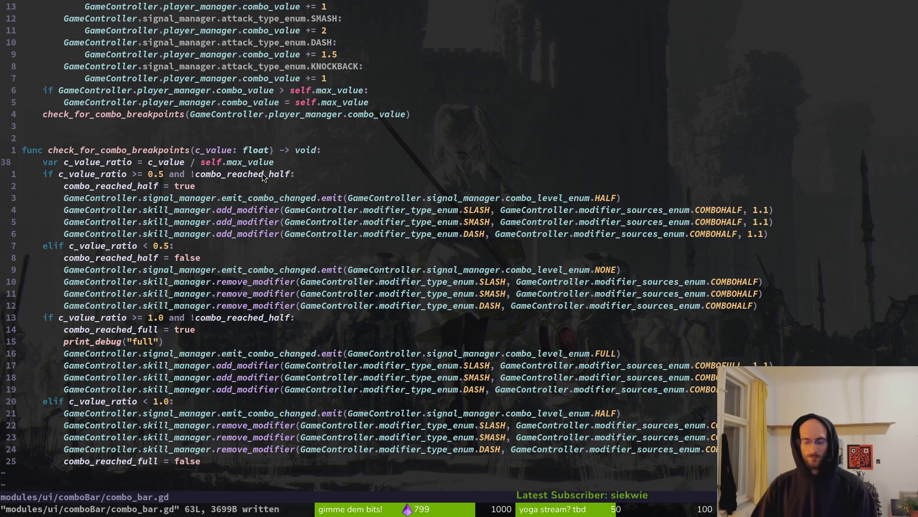
type("opor")
key("BackSpace")
key("BackSpace")
type("r")
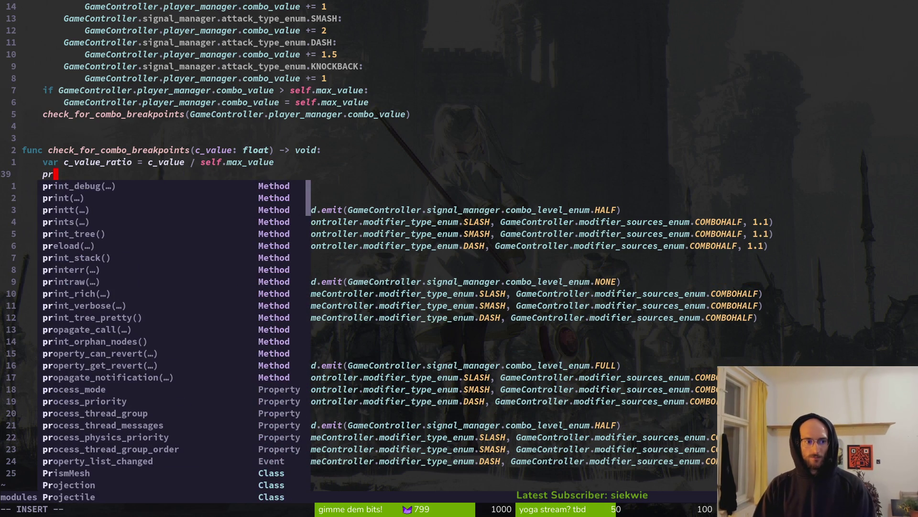
key("Return")
type("c_")
key("Return")
type(")")
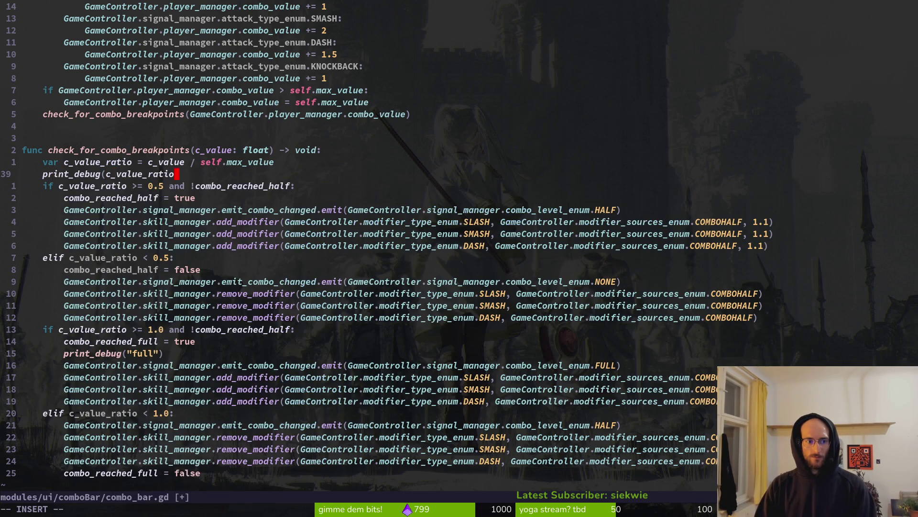
key("alt+Tab")
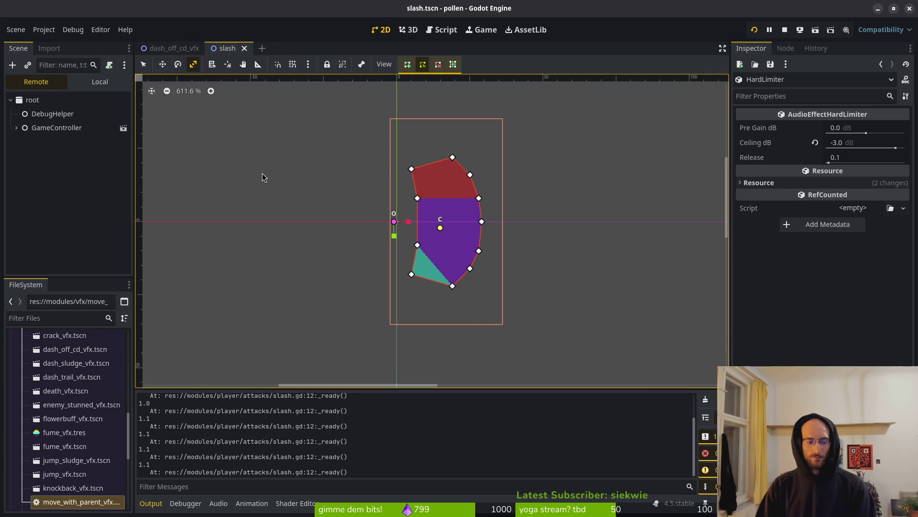
key("alt+Tab")
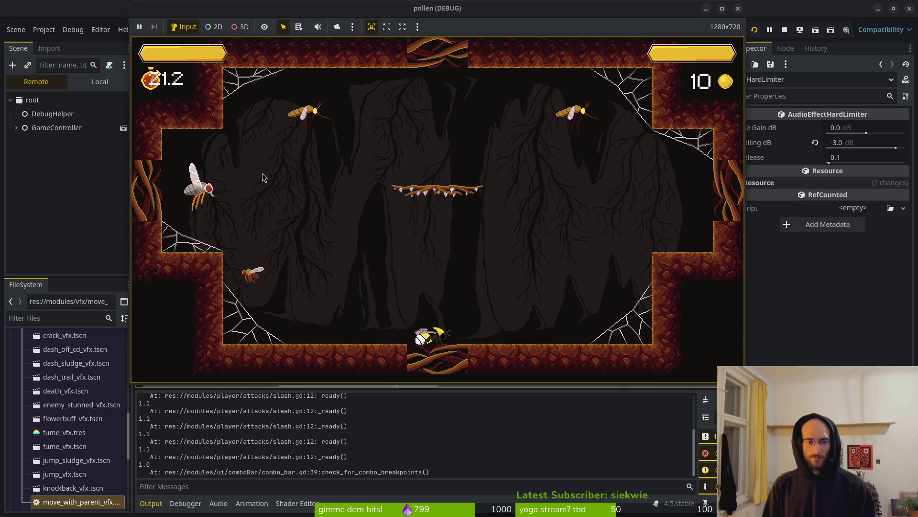
- Play briefly to log the combo ratio, then leave the game for Neovim
key("Left")
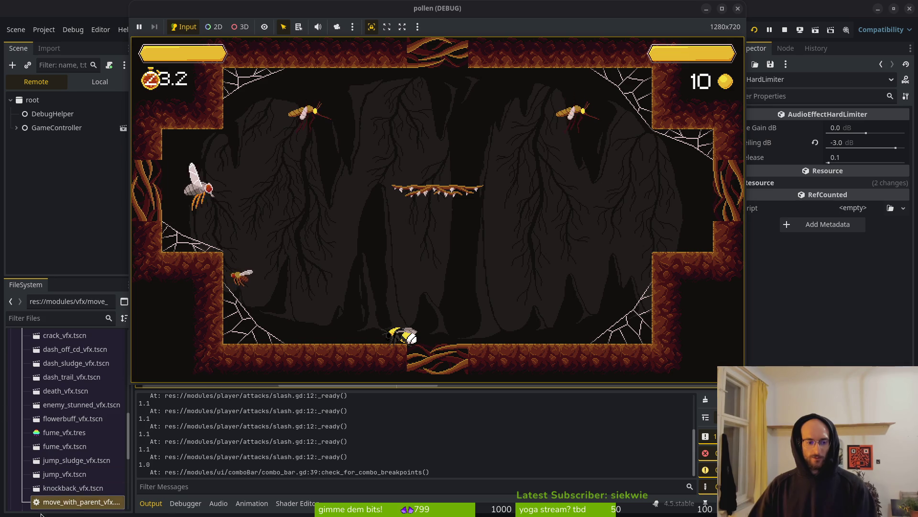
key("alt+Tab")
key("alt+Tab")
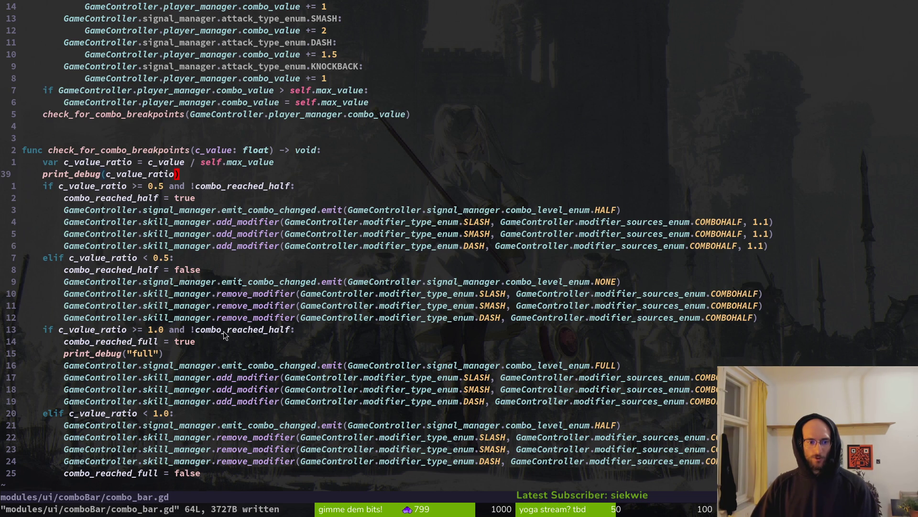
- Remove the negation from the !combo_reached_half check and save combo_bar.gd
left_click(193, 332)
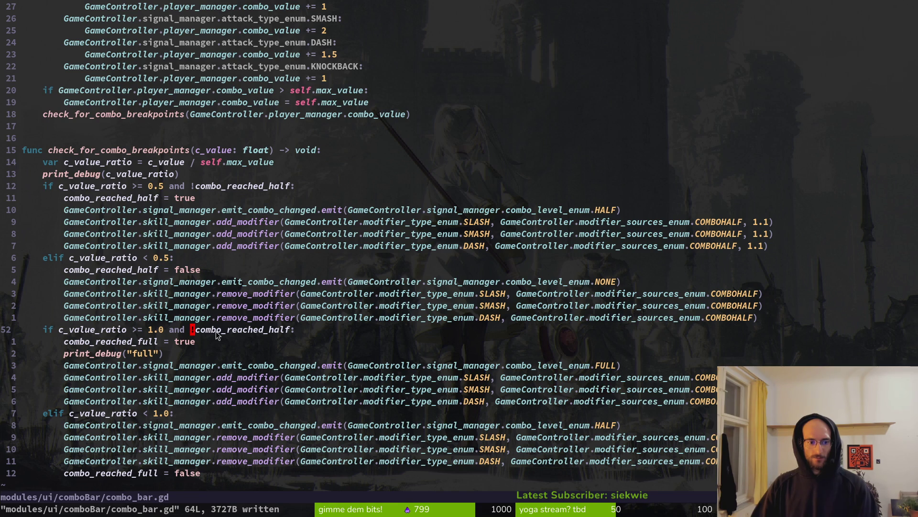
type("x:w")
key("Return")
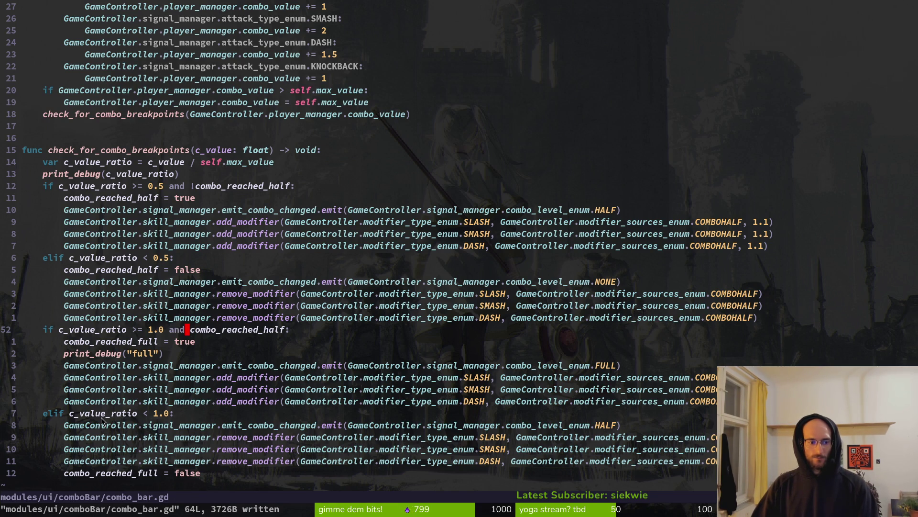
left_click(172, 414)
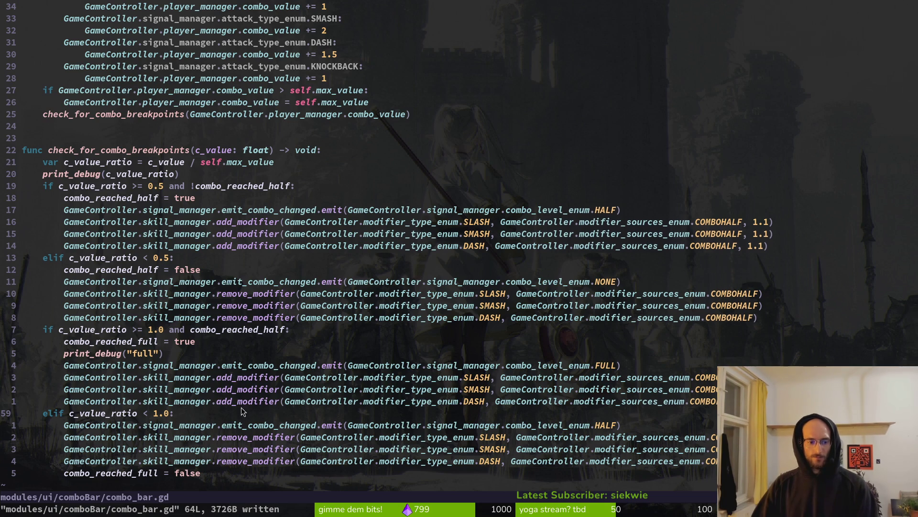
scroll(243, 406, "down", 1)
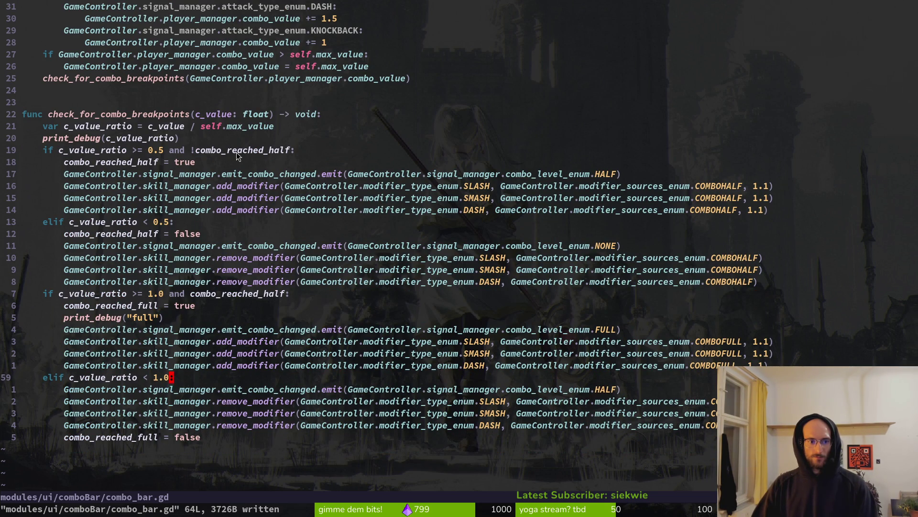
- Make the below-0.5 branch read c_value_ratio < 0.5 and combo_reached_half, and save
left_click(171, 225)
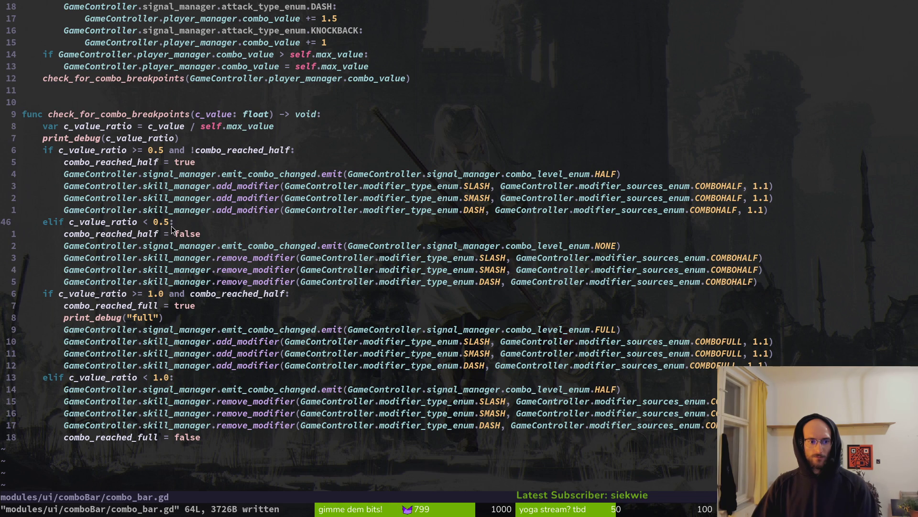
type("io")
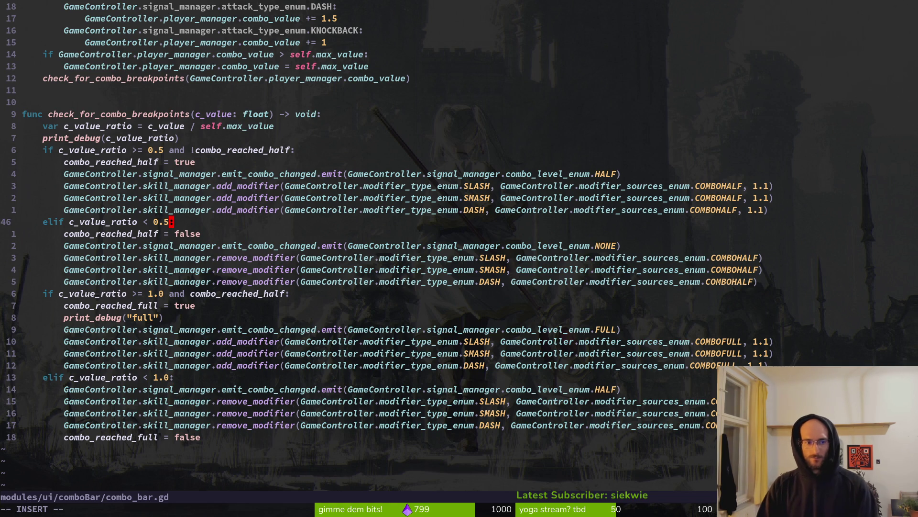
type(" < 0.5 and ")
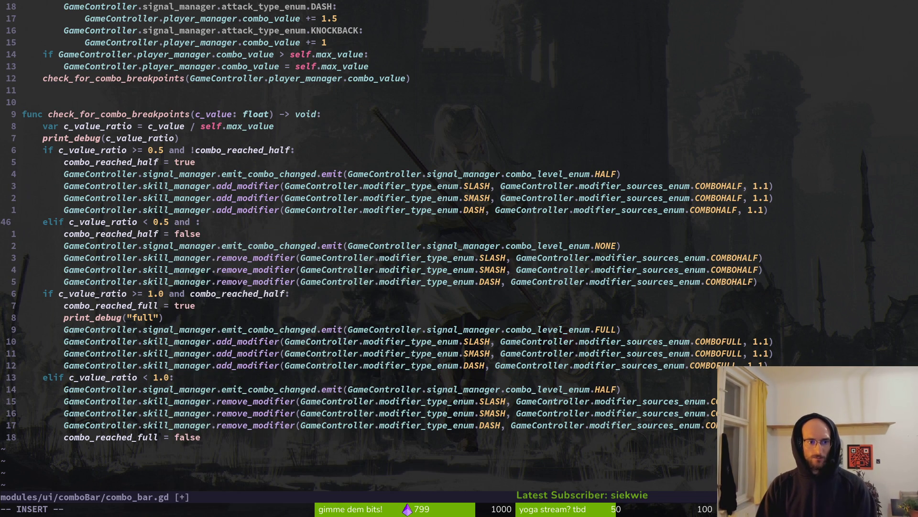
type("combo_reached_full")
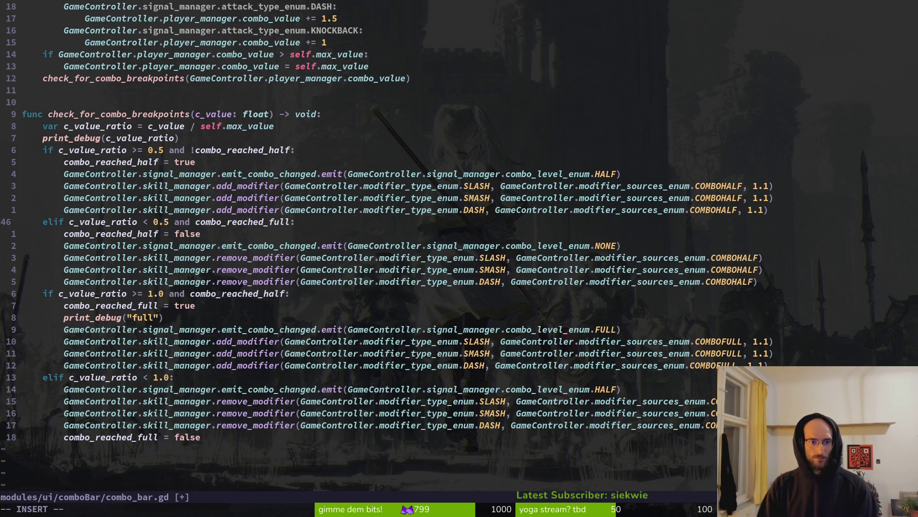
key("BackSpace")
key("BackSpace")
key("BackSpace")
type("half")
key("Escape")
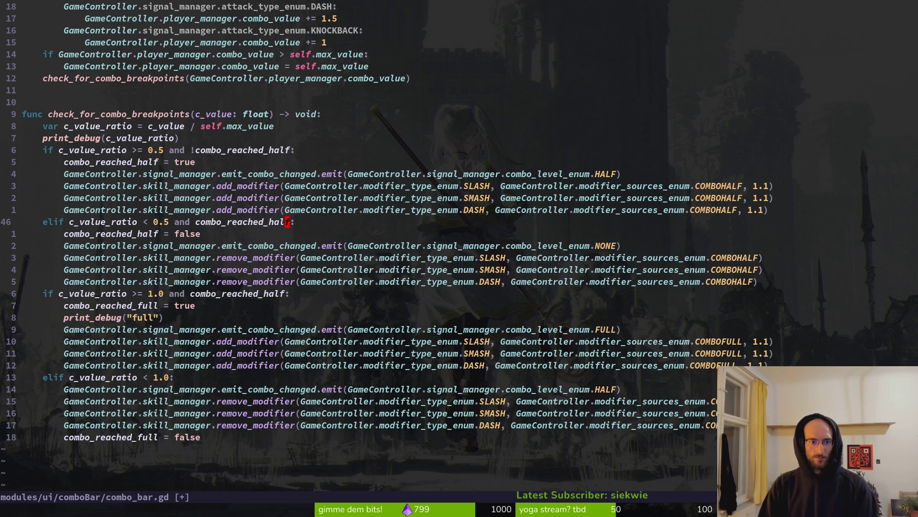
type(":w")
key("Return")
key("j")
- Append 'and combo_reached_full' to the c_value_ratio < 1.0 branch and save
key("8")
key("j")
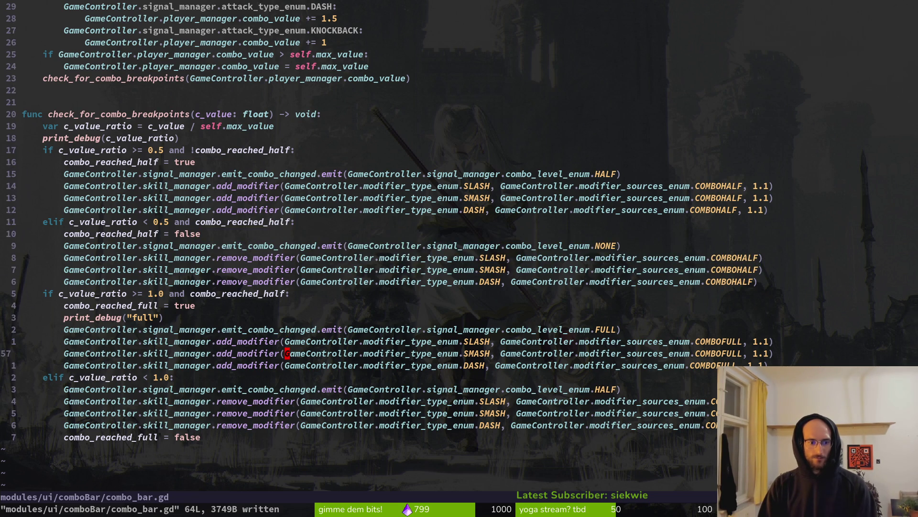
type("io < 1.0 and ")
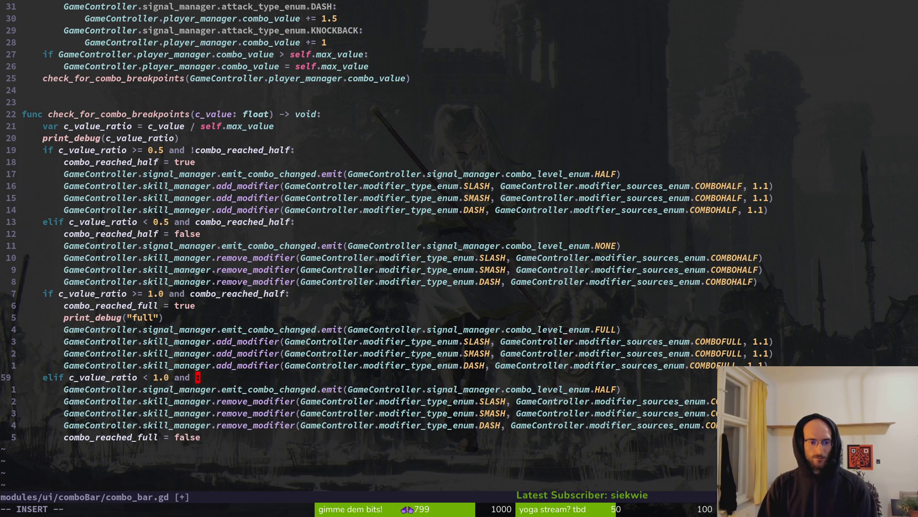
type("com")
key("Tab")
key("Escape")
type(":w")
key("Return")
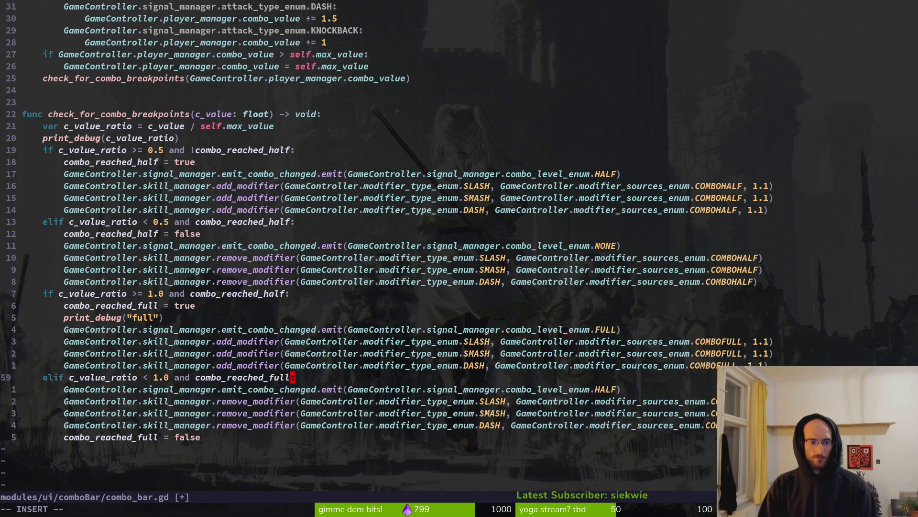
key("alt+Tab")
key("F5")
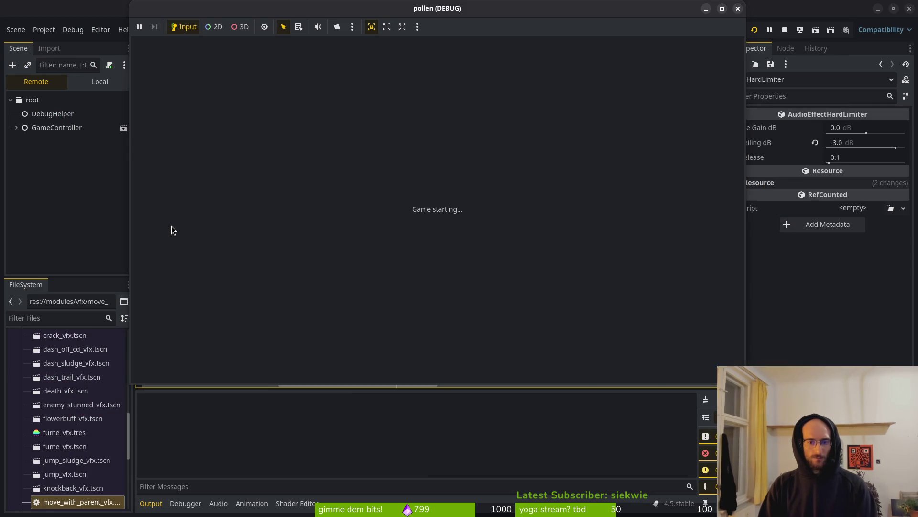
- Skip the menu, enter the middle portal, and fight enemies, logging combo ratios 1.0, 0.5 and 0.666
key("Return")
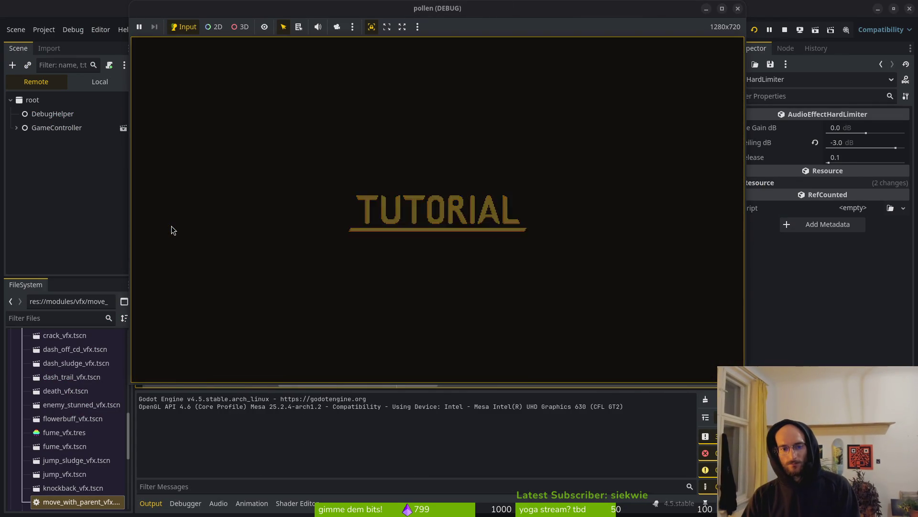
key("Escape")
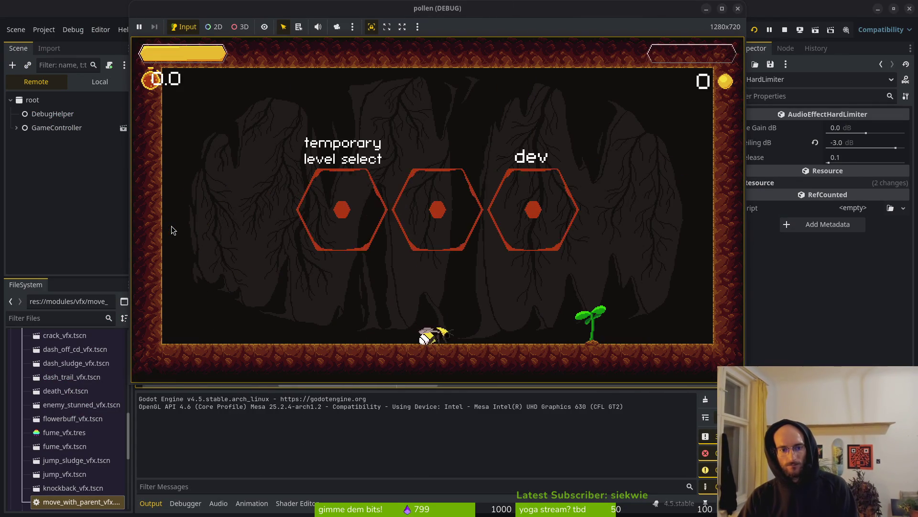
key("space")
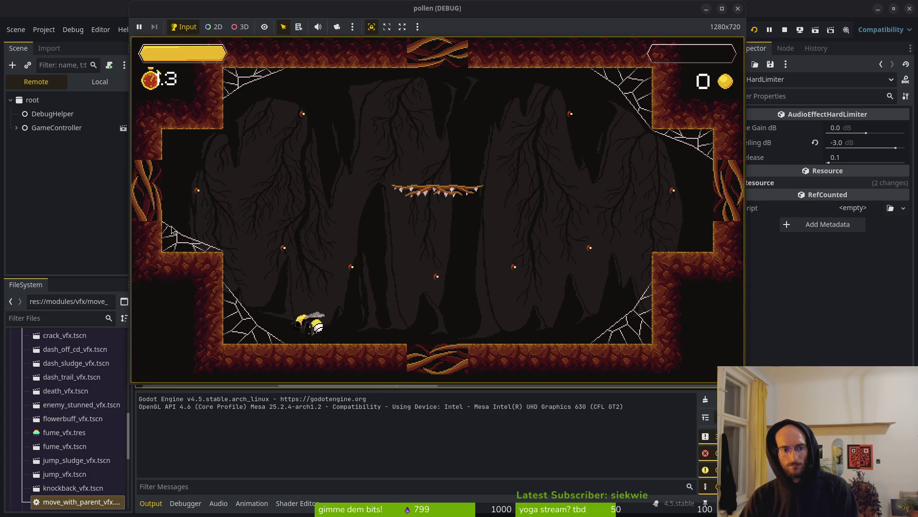
key("space")
key("space")
key("space")
key("space")
key("space")
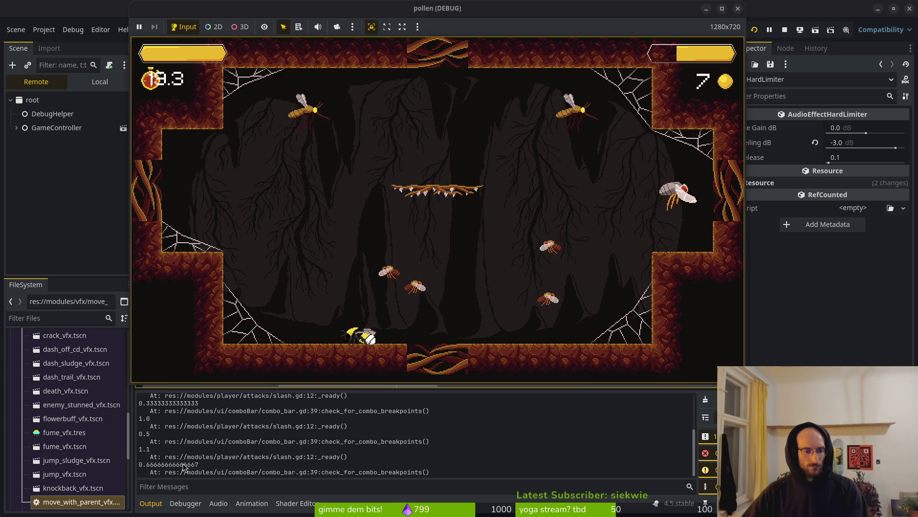
left_click(155, 468)
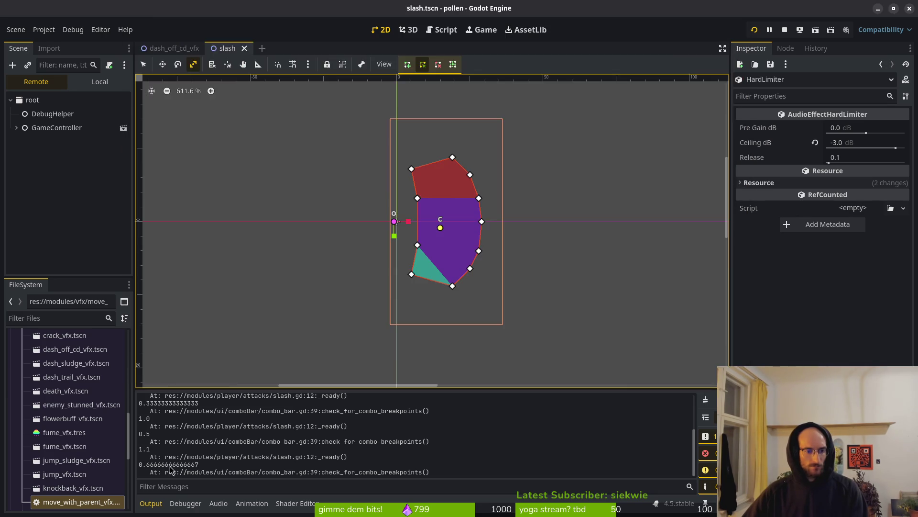
- Check the script, then jump and slash flies across the cave to fill the combo bar
key("alt+Tab")
key("alt+Tab")
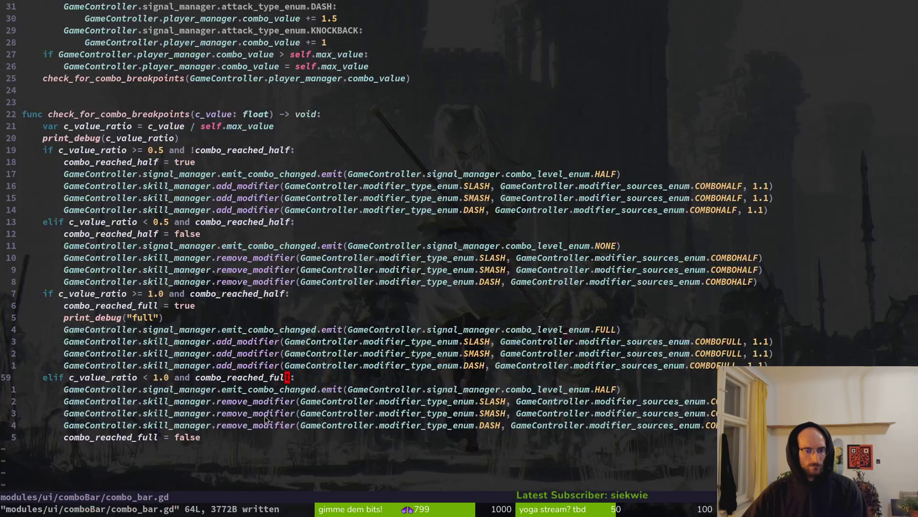
key("alt+Tab")
key("alt+Tab")
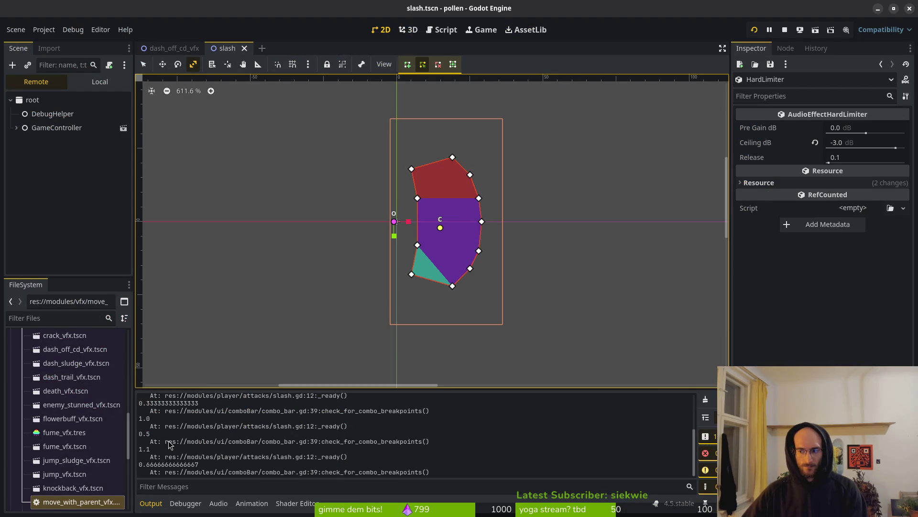
key("alt+Tab")
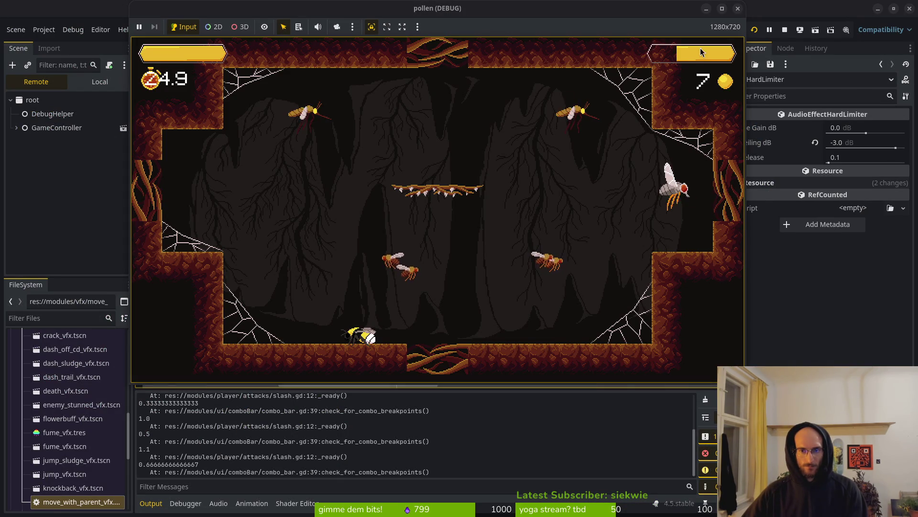
key("space")
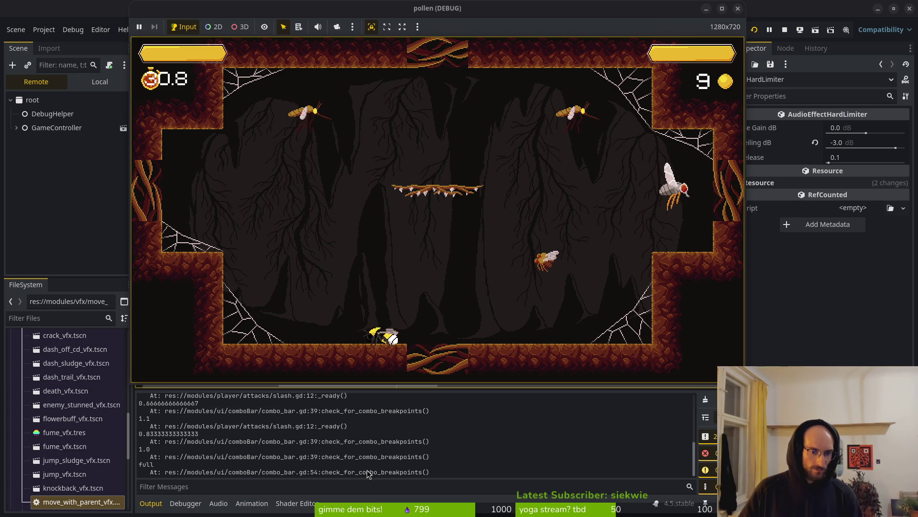
scroll(177, 465, "up", 1)
scroll(177, 465, "down", 1)
key("Right")
key("space")
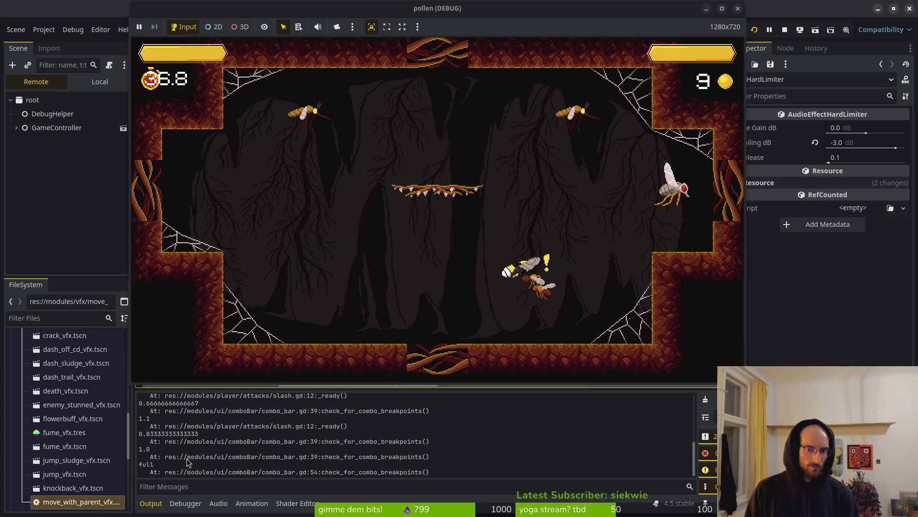
key("Left")
key("Left")
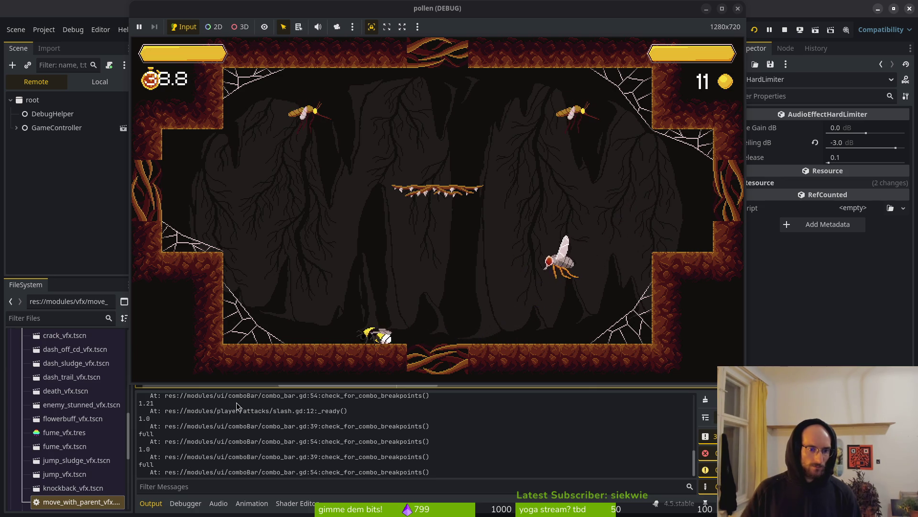
key("Right")
key("space")
key("Left")
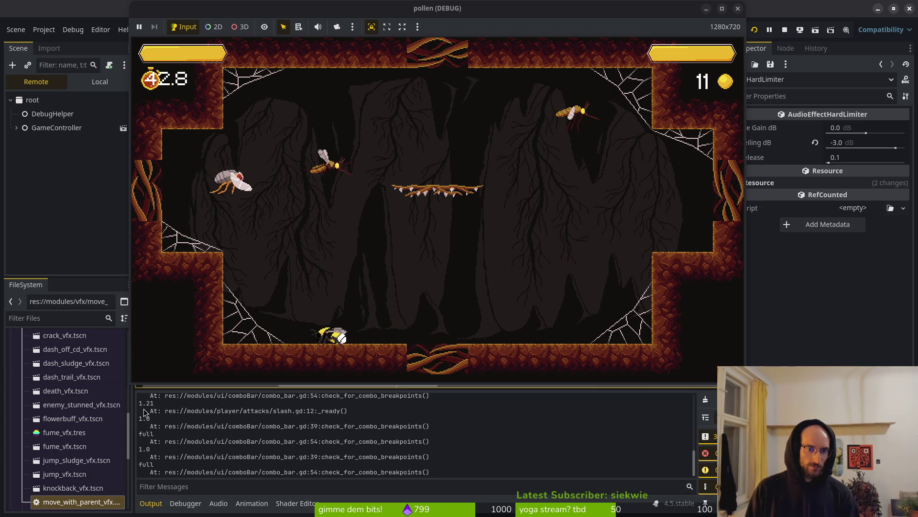
key("space")
key("Right")
key("space")
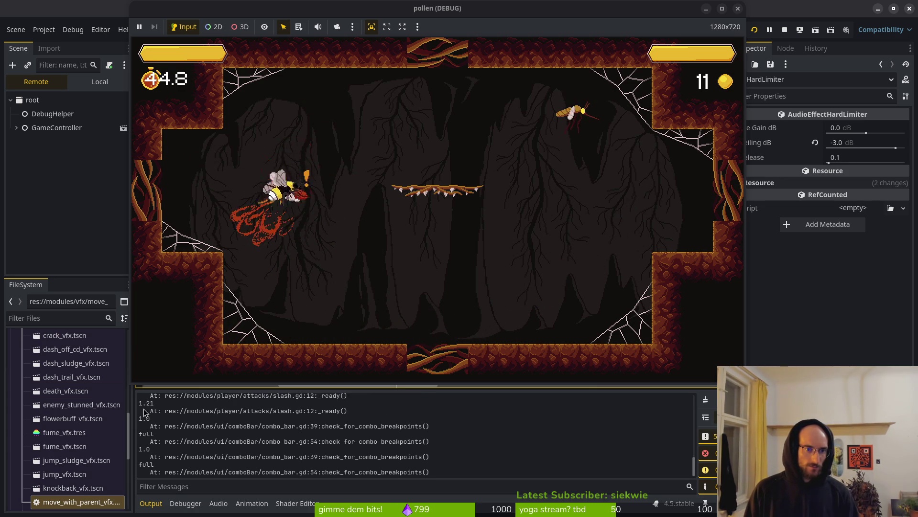
key("Left")
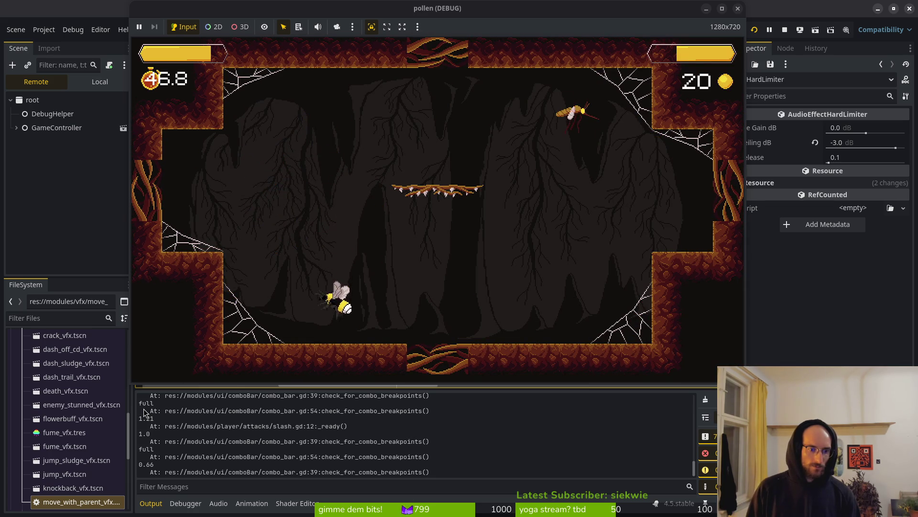
key("space")
key("Right")
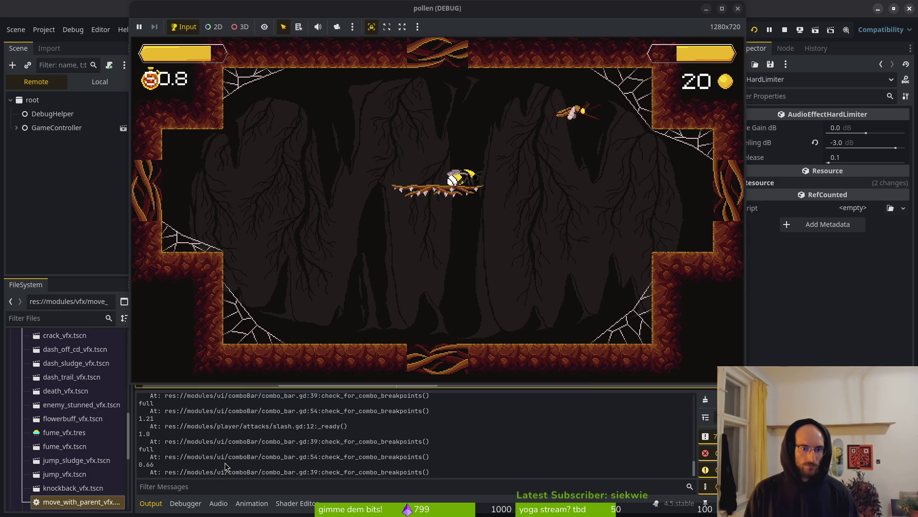
key("Right")
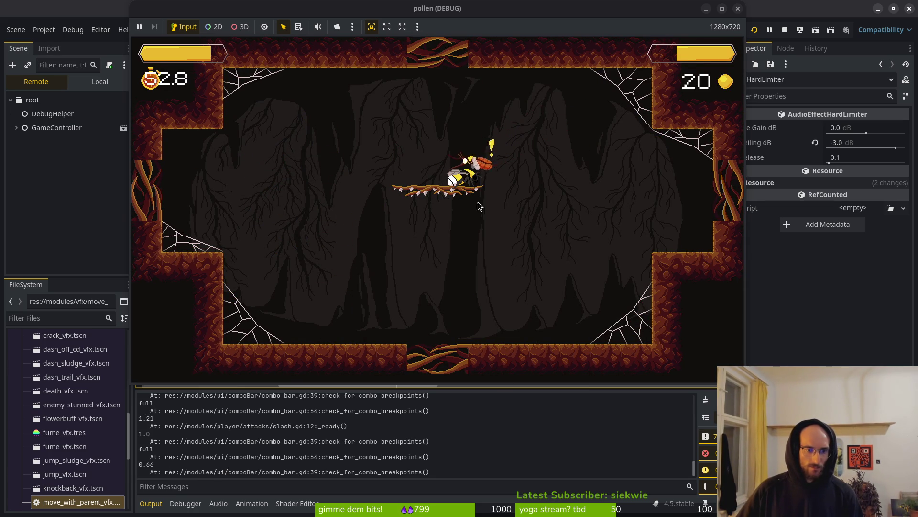
key("x")
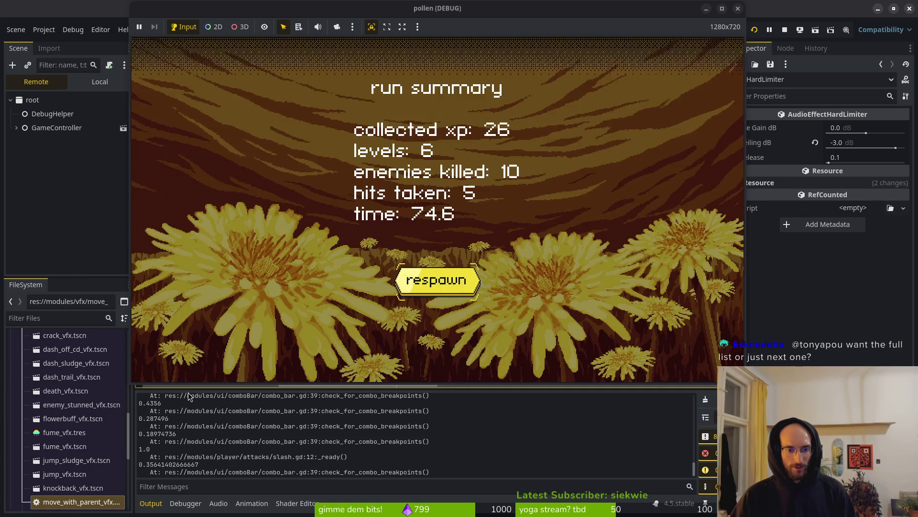
- Respawn into a new cave run and slash enemies, logging ratios decaying 1.21, 0.66, 0.4356, 0.287496
key("Return")
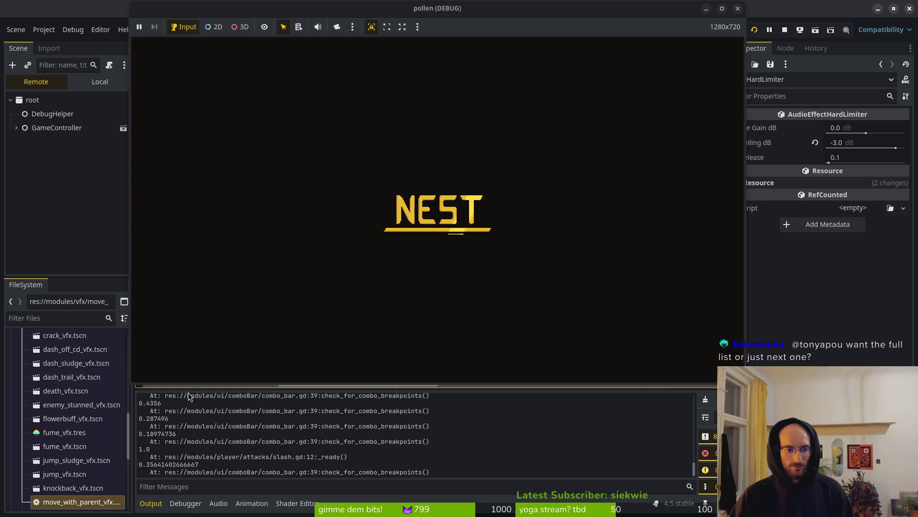
key("space")
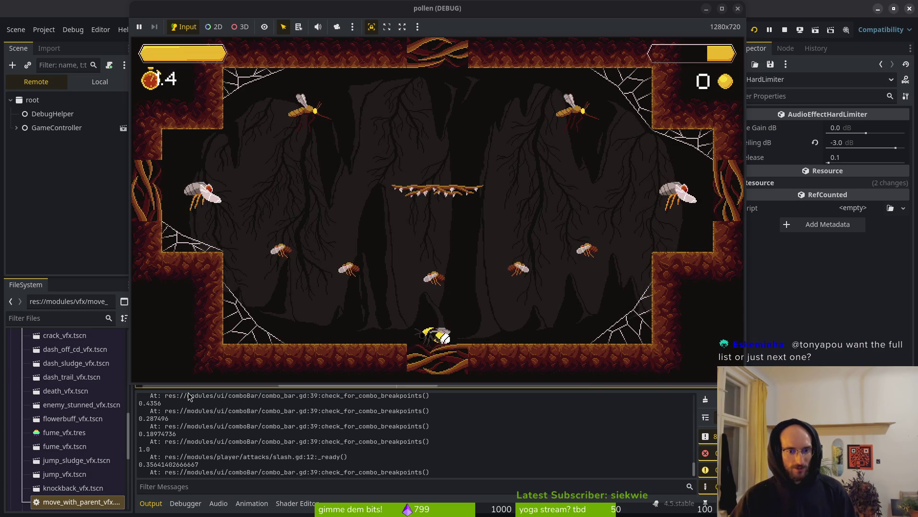
key("j")
key("d")
key("space")
key("j")
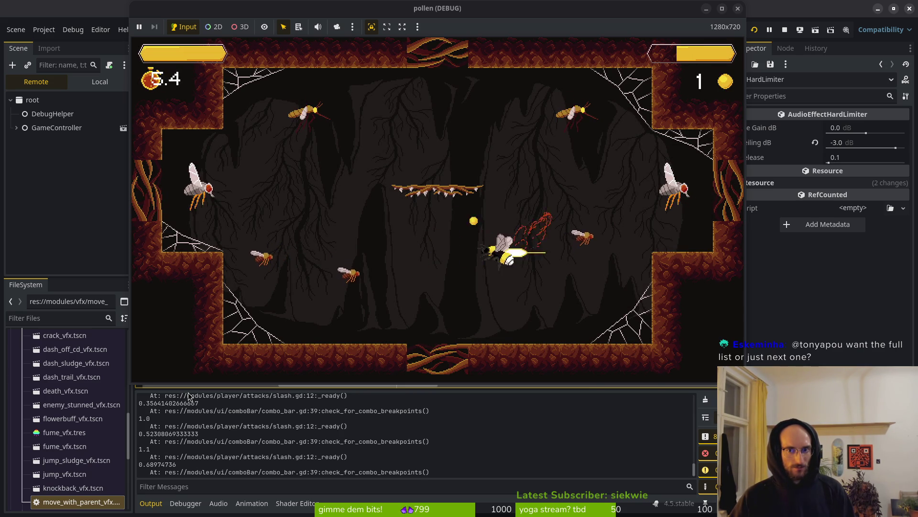
key("a")
key("d")
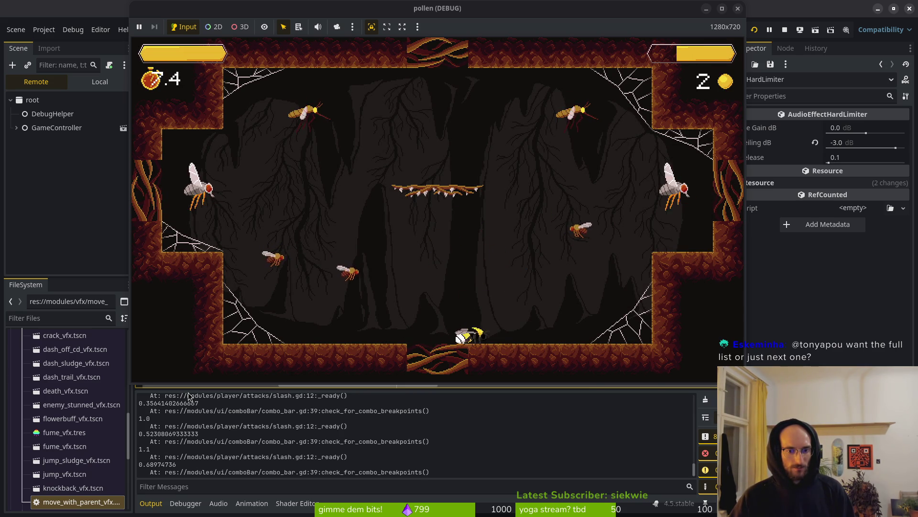
key("d")
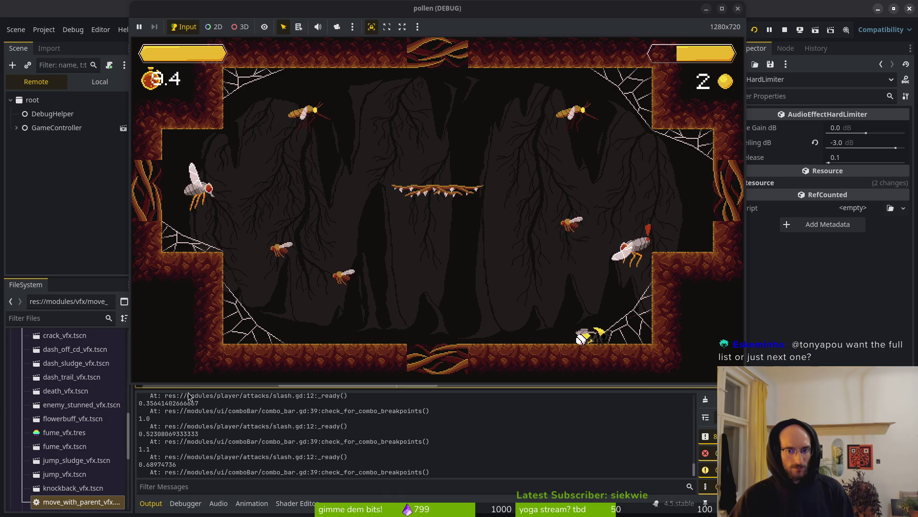
key("j")
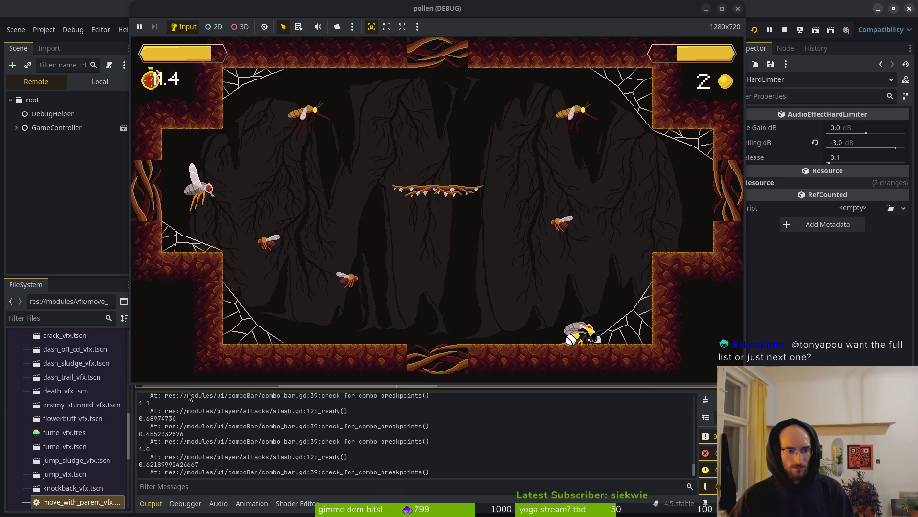
key("j")
key("j")
key("j")
key("j")
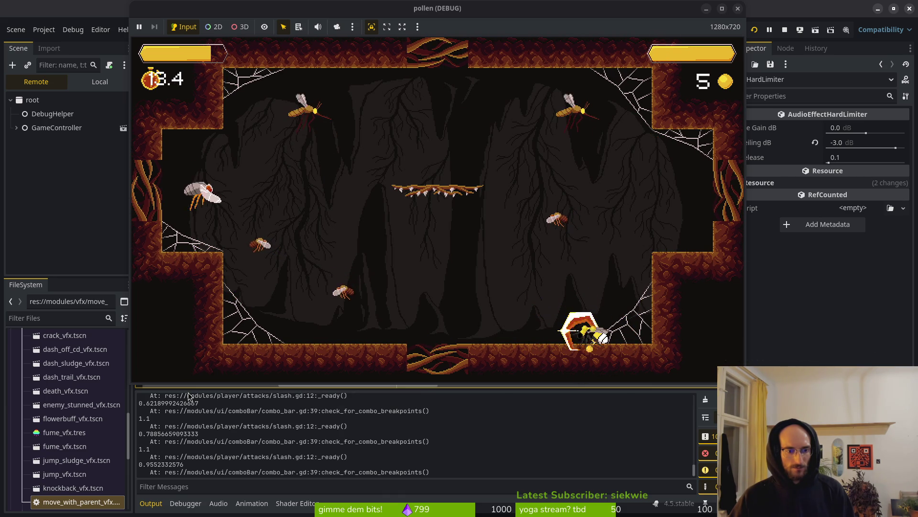
key("j")
key("j")
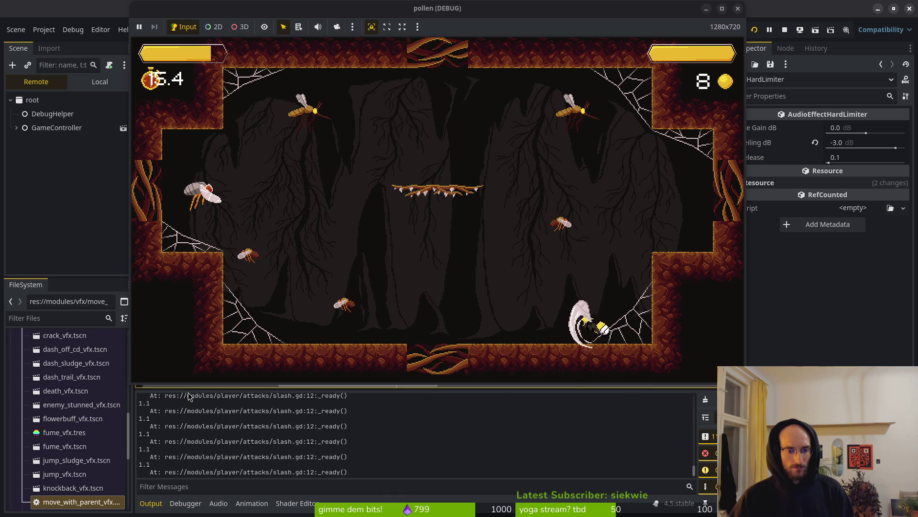
key("space")
key("space")
key("j")
key("a")
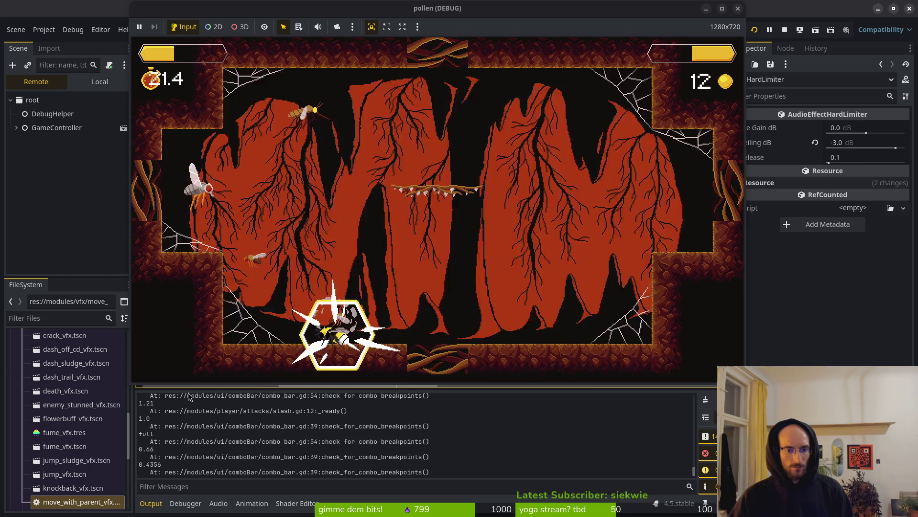
key("d")
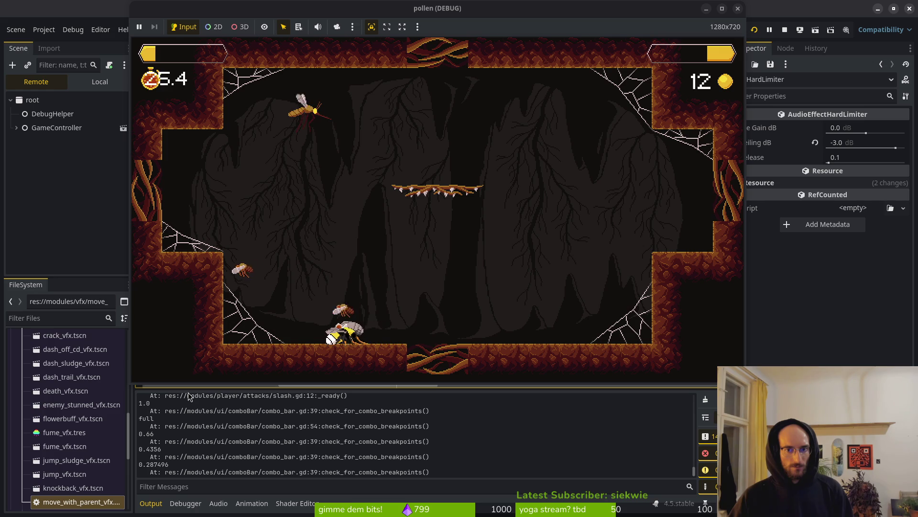
key("shift")
key("d")
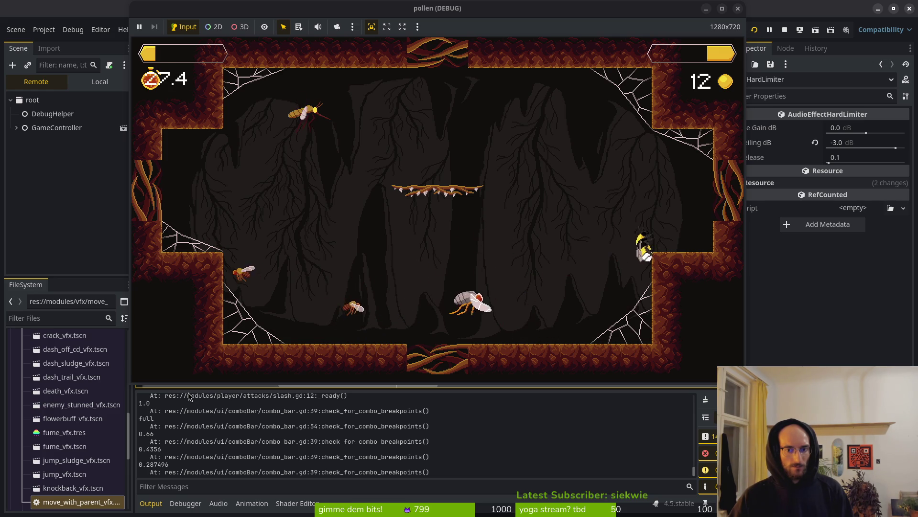
key("a")
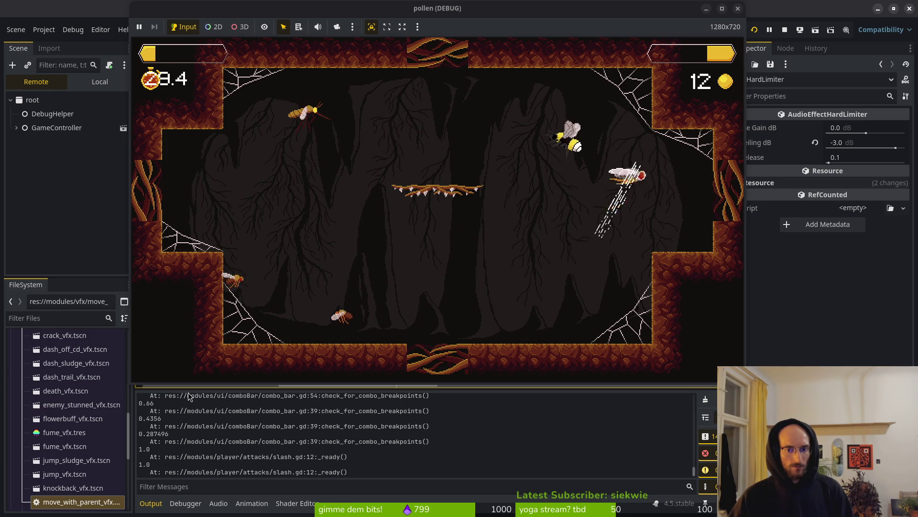
key("d")
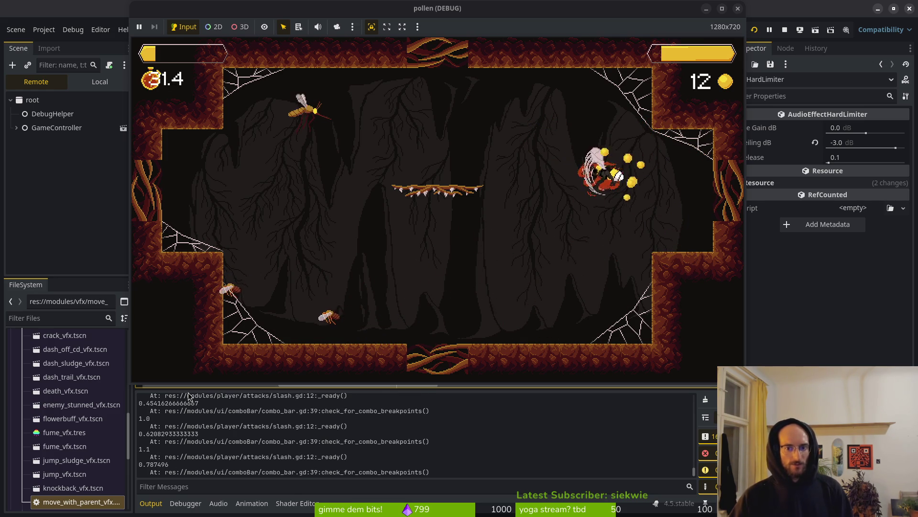
- Stop the running game and save and close combo_bar.gd in vim
left_click(785, 30)
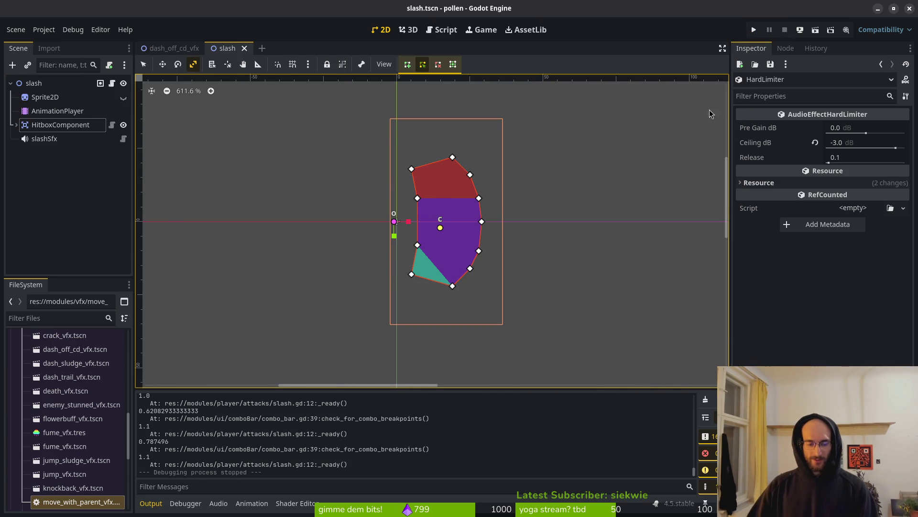
key("alt+Tab")
key("shift+semicolon")
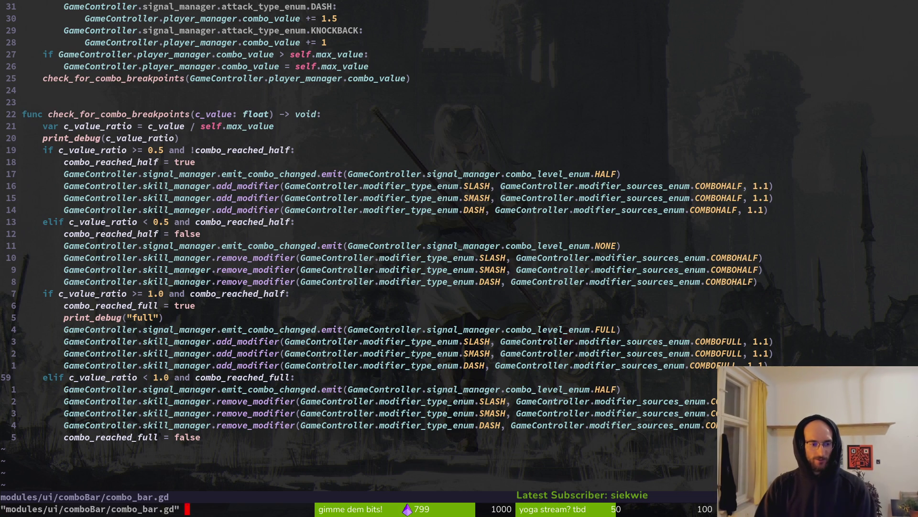
key("Return")
- Launch tig and stage knockback_component.gd, game.controller.gd and skill.manager.gd
type("tig")
key("Return")
key("s")
key("Down")
key("Down")
key("Down")
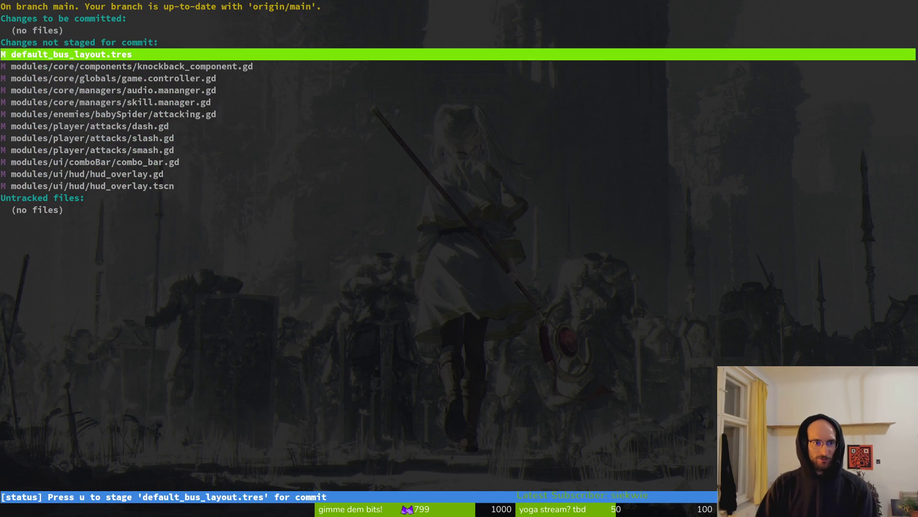
key("Down")
key("Return")
key("u")
key("u")
key("Down")
- Stage dash.gd, slash.gd, smash.gd and combo_bar.gd, skipping the audio manager, then quit tig
key("Down")
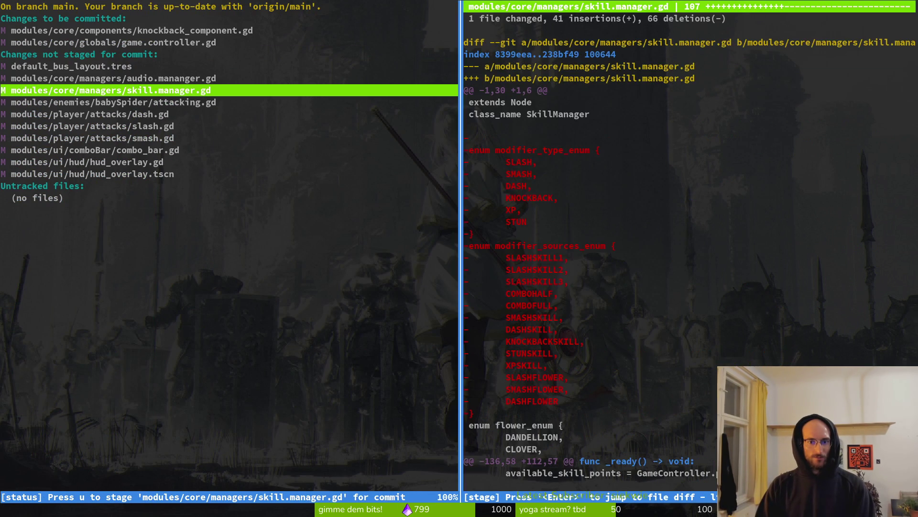
key("u")
key("Down")
key("Return")
key("Down")
key("u")
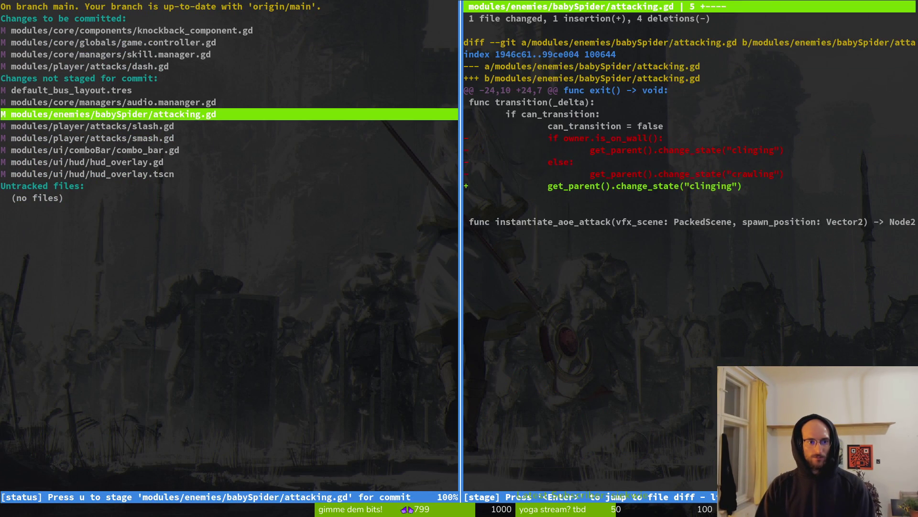
key("q")
key("Down")
key("u")
key("u")
key("u")
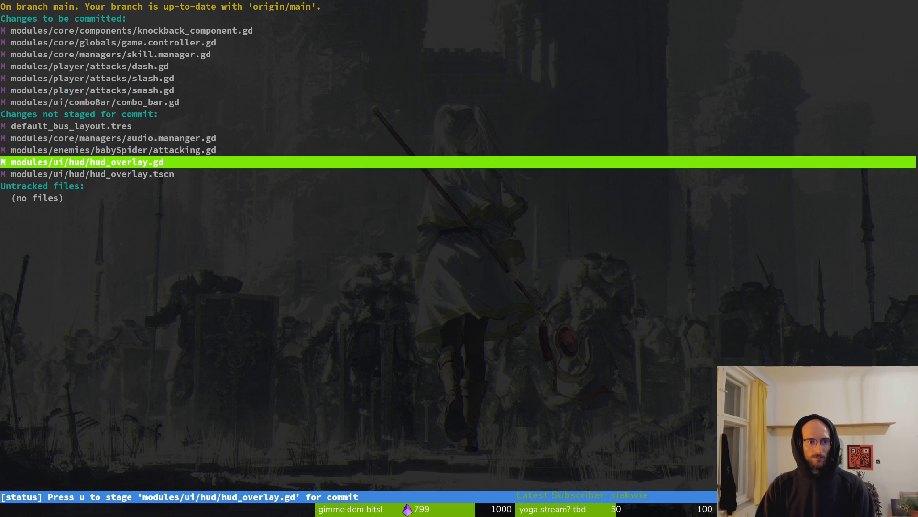
key("shift+q")
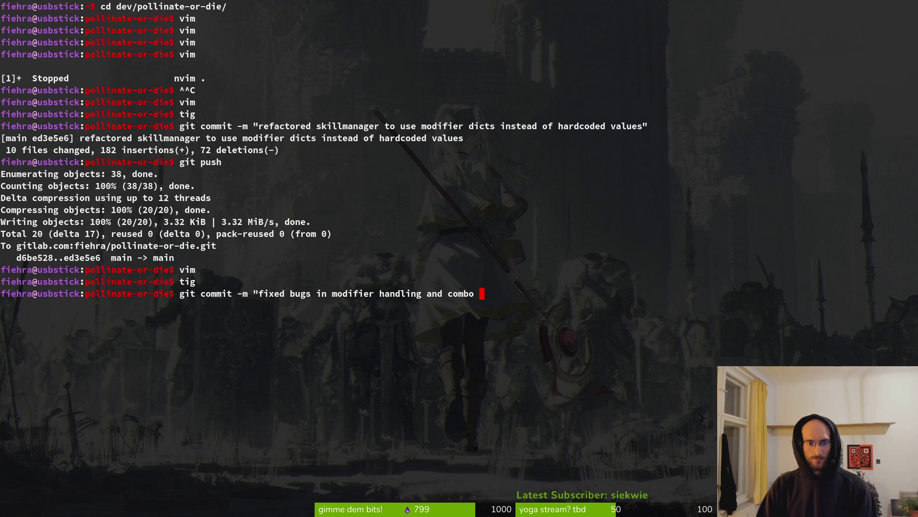
- Commit as 'fixed bugs in modifier handling and combo bar', push, and reopen tig's status view
type("git push")
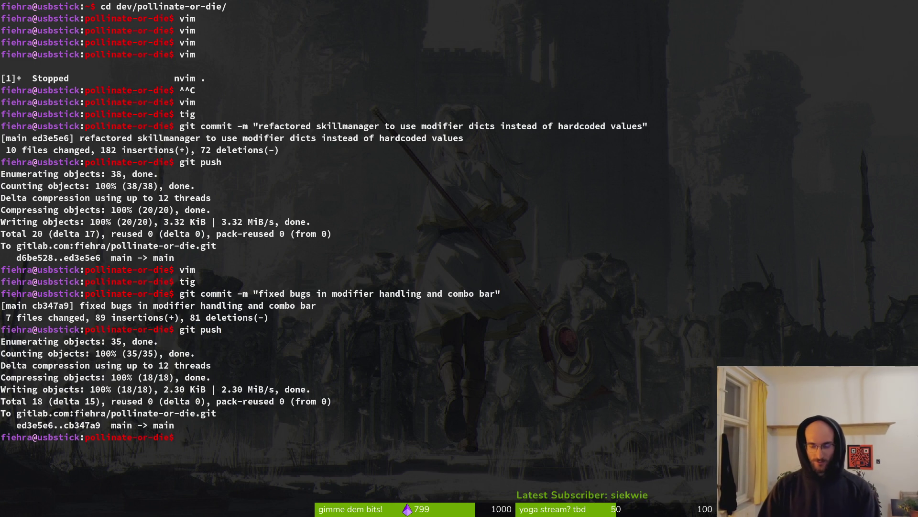
key("Return")
key("s")
key("Down")
key("Down")
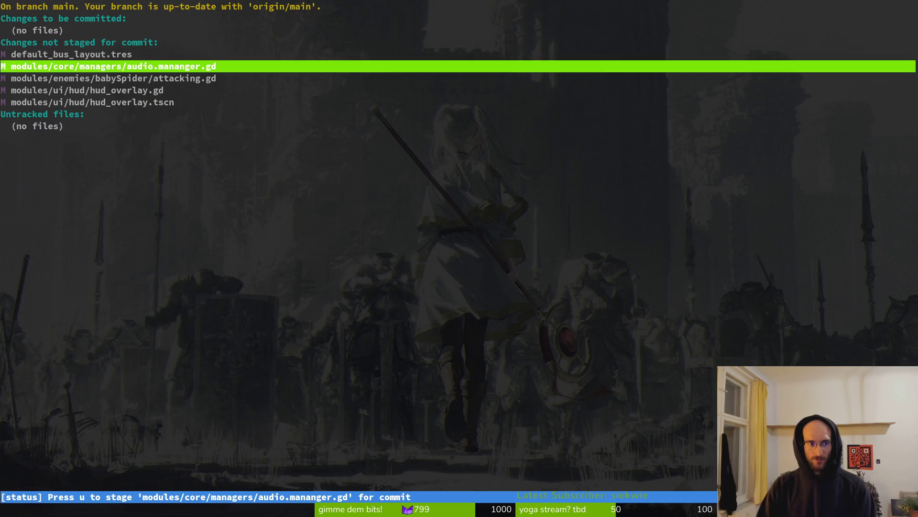
- Stage audio.mananger.gd, hud_overlay.gd and hud_overlay.tscn in tig
key("Return")
key("u")
key("Down")
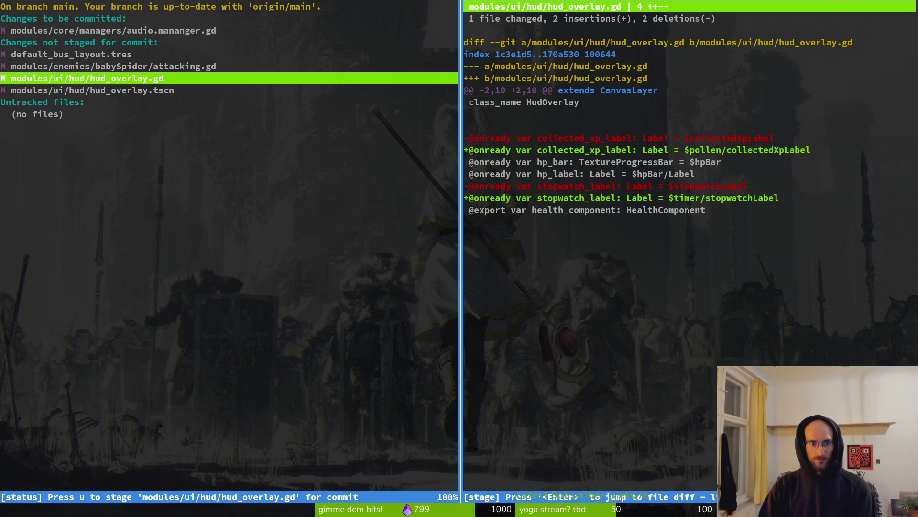
key("q")
key("u")
key("q")
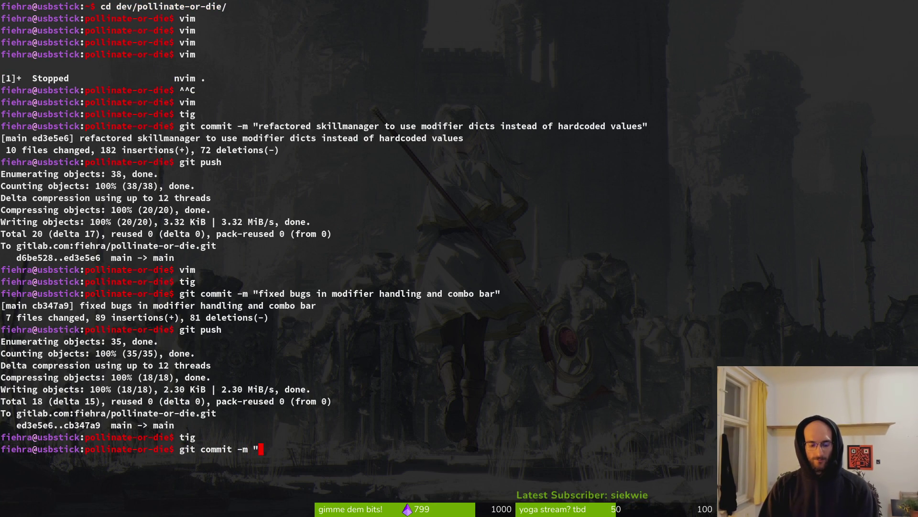
- Commit the three staged files as 'put lowpassfilter on effect track 2' and push to origin main
key("super+Return")
type("tig")
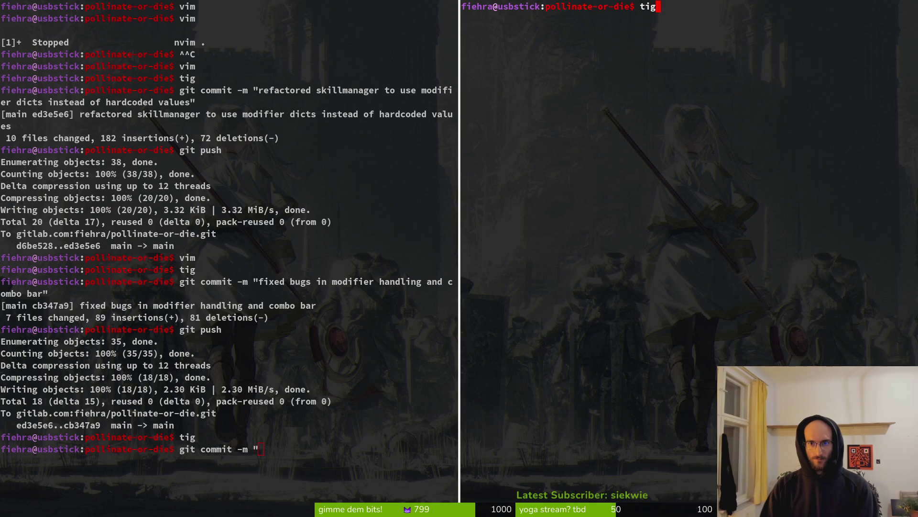
key("Return")
key("s")
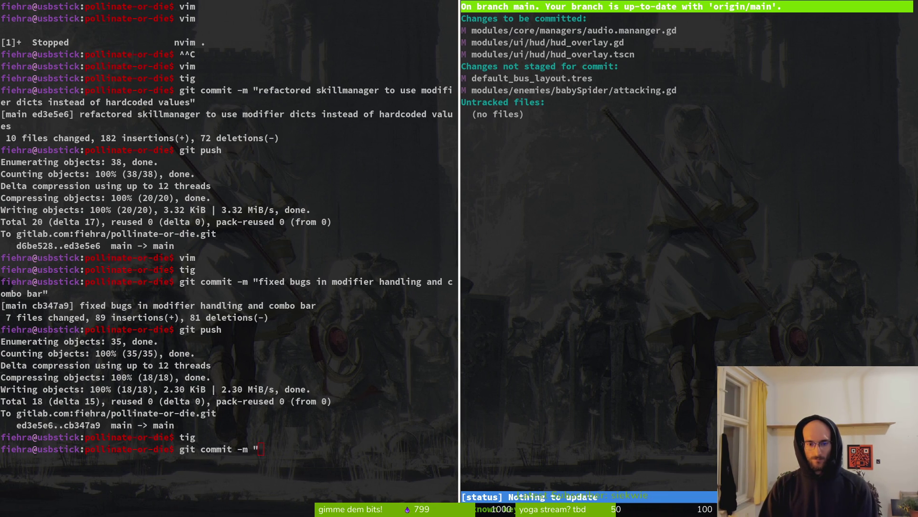
key("shift+c")
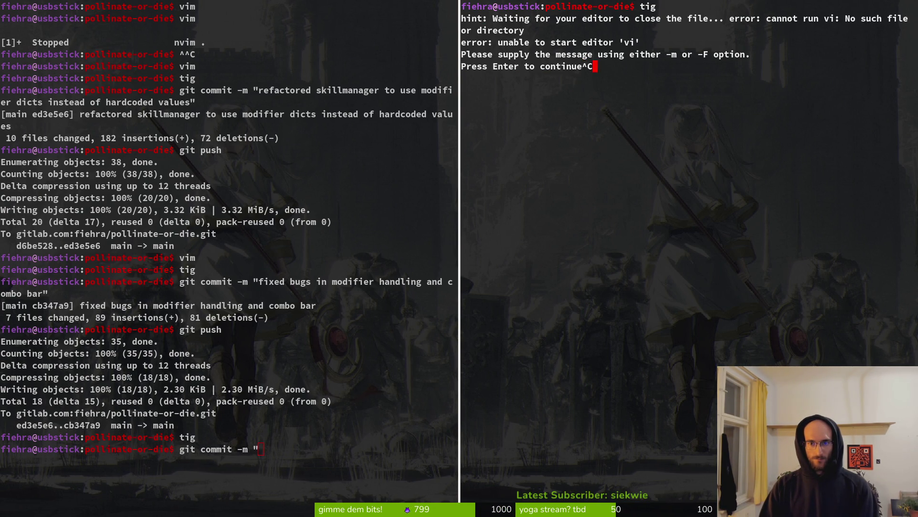
key("Return")
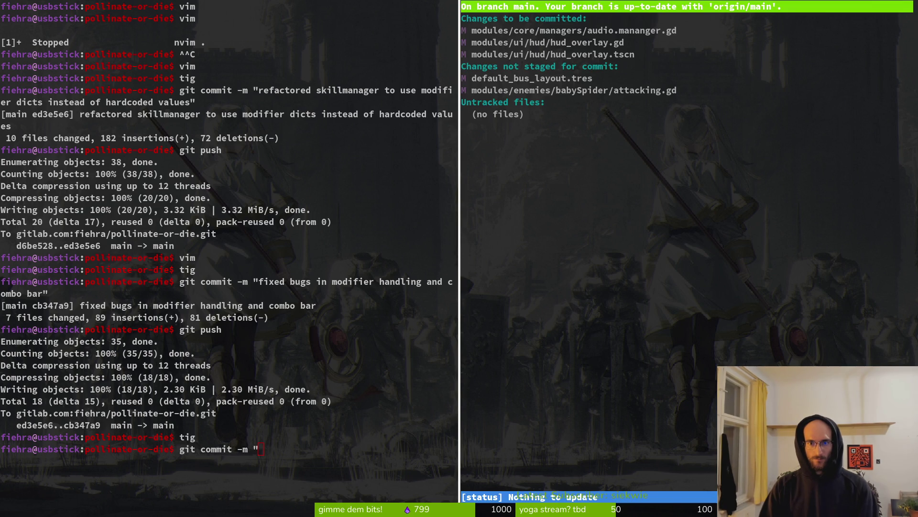
key("j")
key("j")
key("j")
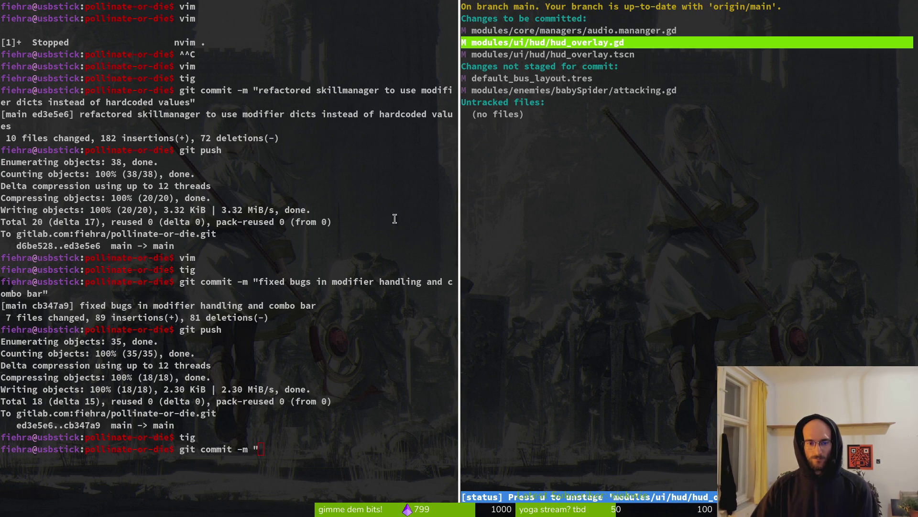
left_click(306, 443)
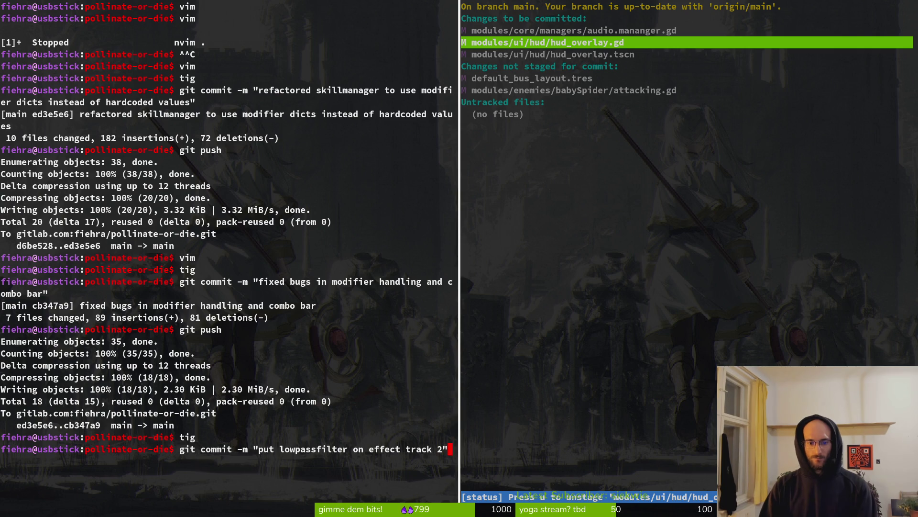
key("Return")
type("git push")
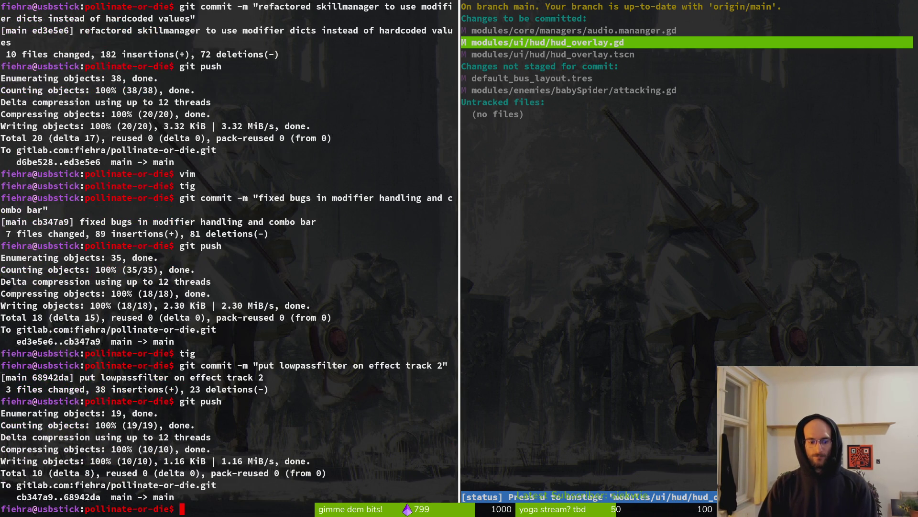
key("ctrl+d")
key("ctrl+d")
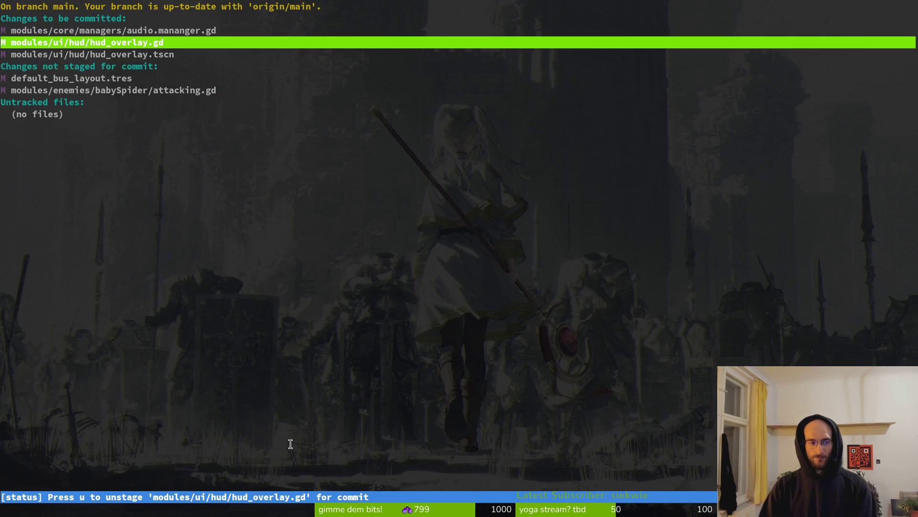
- Cancel the stuck commit prompt, relaunch tig and stage babySpider/attacking.gd
key("C")
key("ctrl+c")
key("ctrl+c")
key("ctrl+c")
type("g")
key("Return")
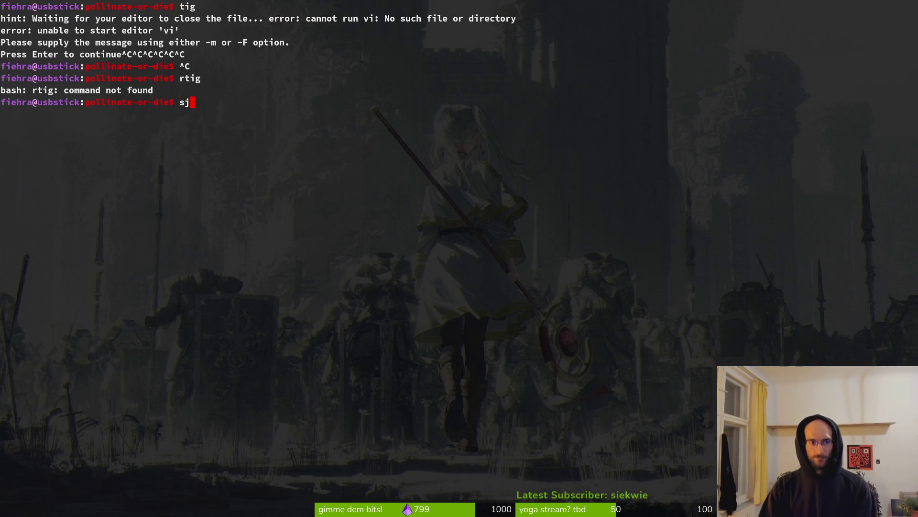
type("tig")
key("Return")
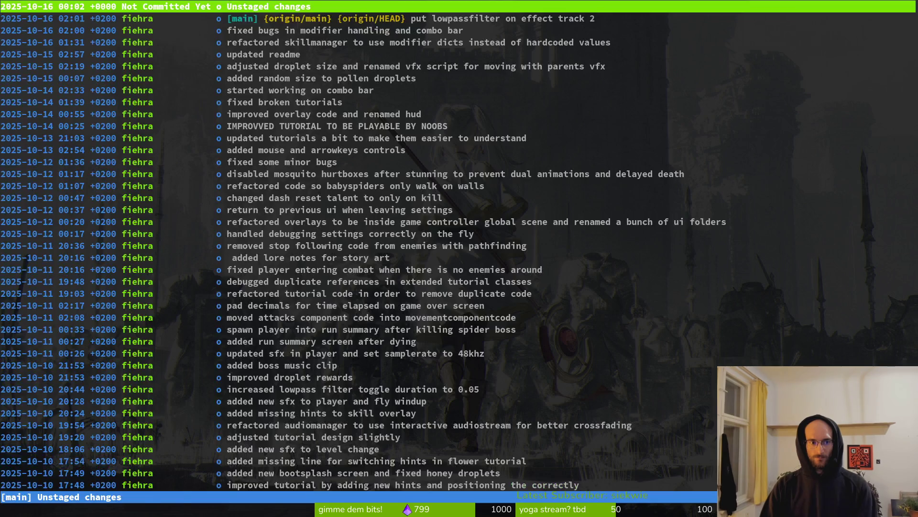
key("s")
key("Down")
key("Down")
key("Return")
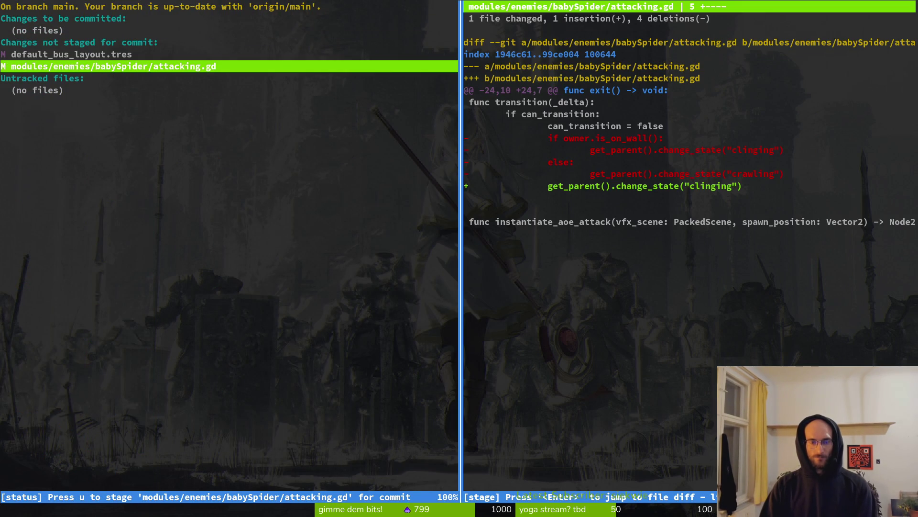
key("Up")
key("q")
key("q")
- Commit as 'removed crawling state from baby spider state machine' and git push
type("git commit ")
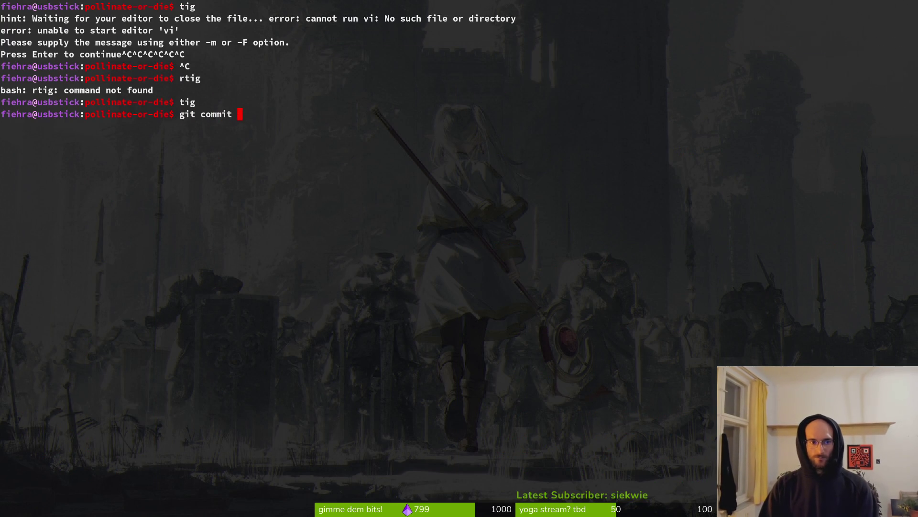
type("-m \"removed c")
key("BackSpace")
key("BackSpace")
type("d crawling state from baby spider ")
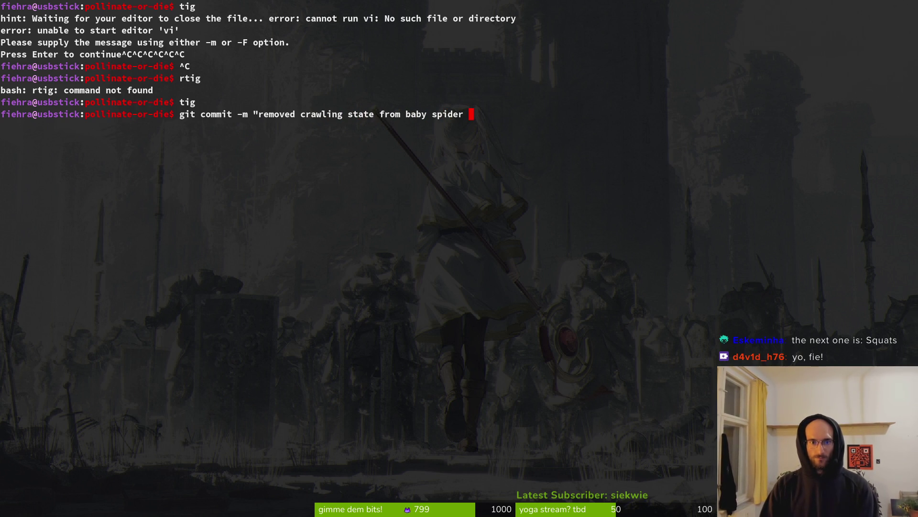
type("state machine")
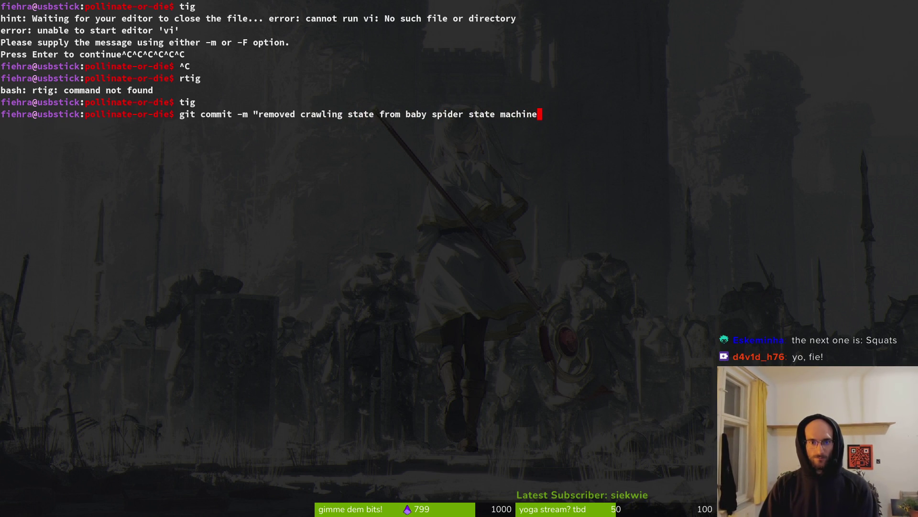
type("\"")
key("Return")
type("git push")
key("Return")
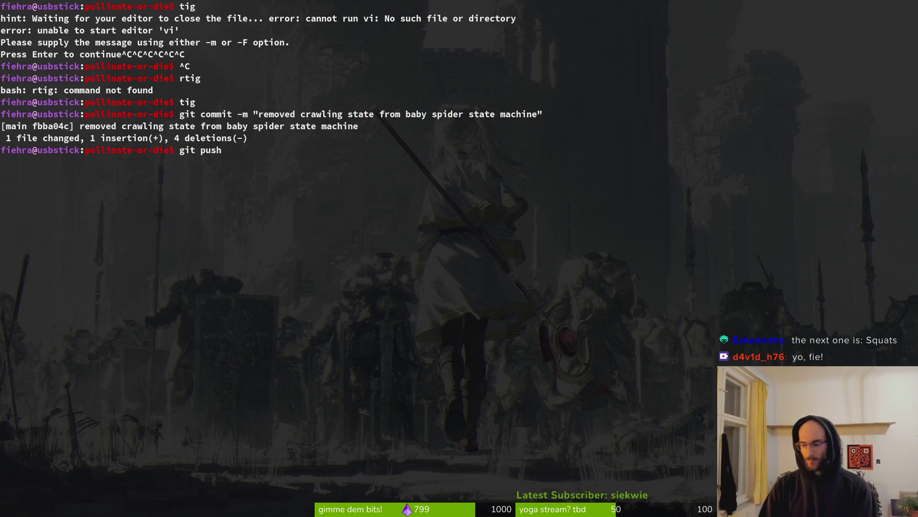
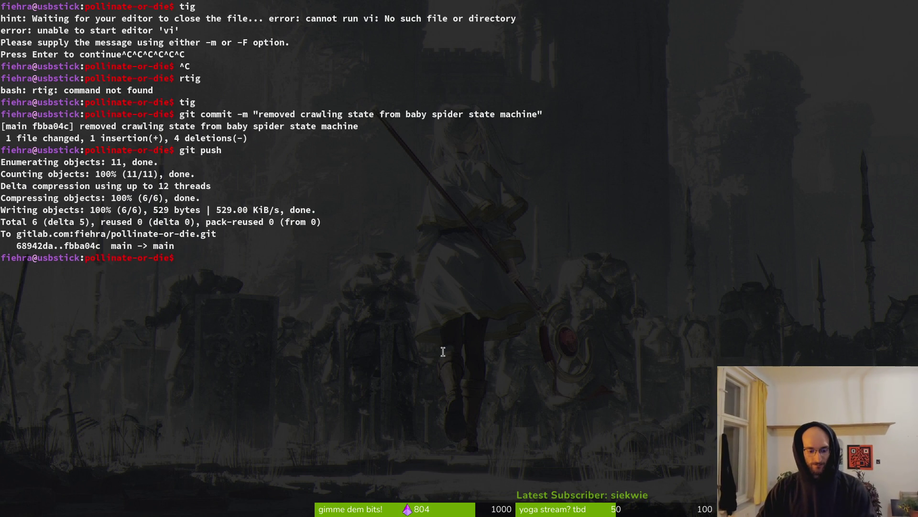
- Return from the terminal to the Godot editor and bring up the slash scene
key("alt+Tab")
left_click(170, 48)
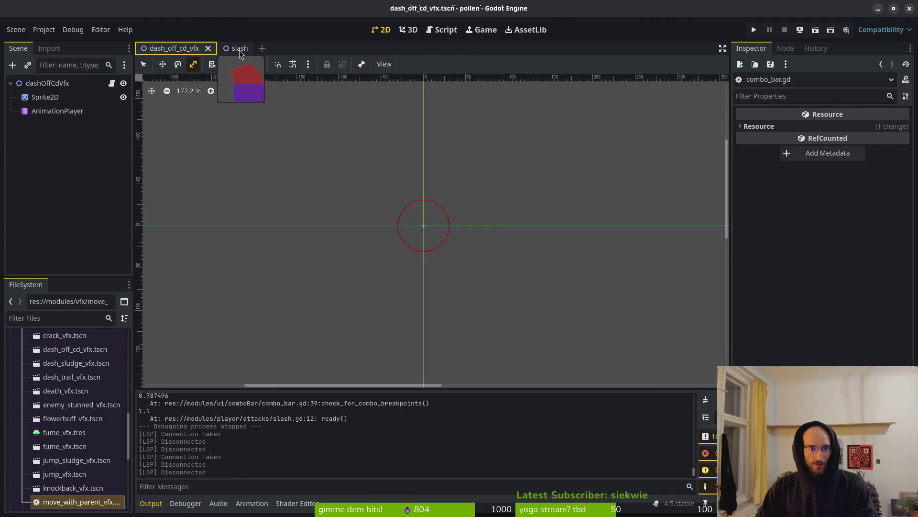
- Inspect the slash CollisionPolygon2D hitbox, then close the slash and dash_off_cd_vfx scenes
left_click(239, 54)
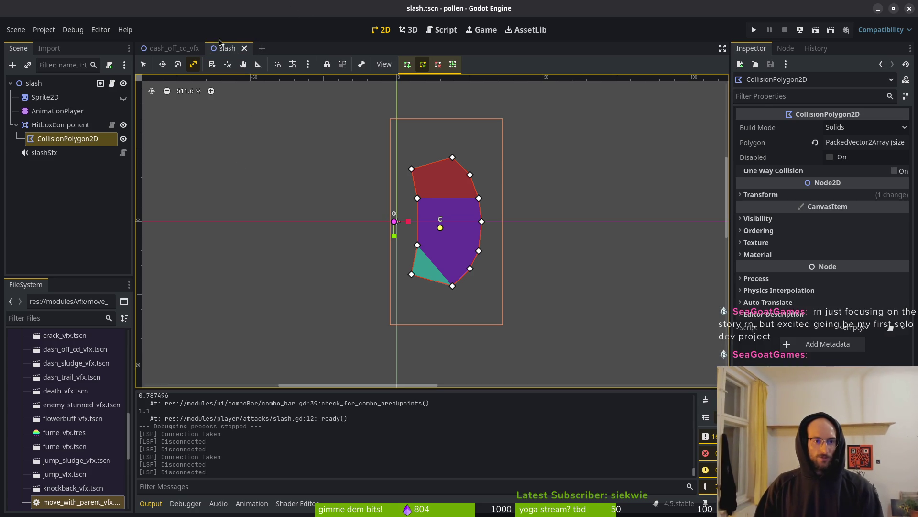
left_click(244, 48)
key("ctrl+shift+w")
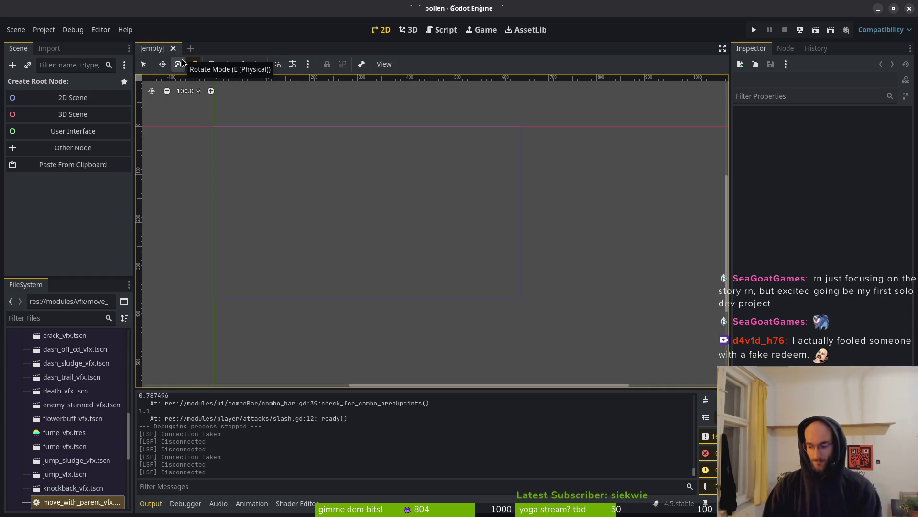
- Open player.tscn through Quick Open
key("shift+alt+o")
type("play")
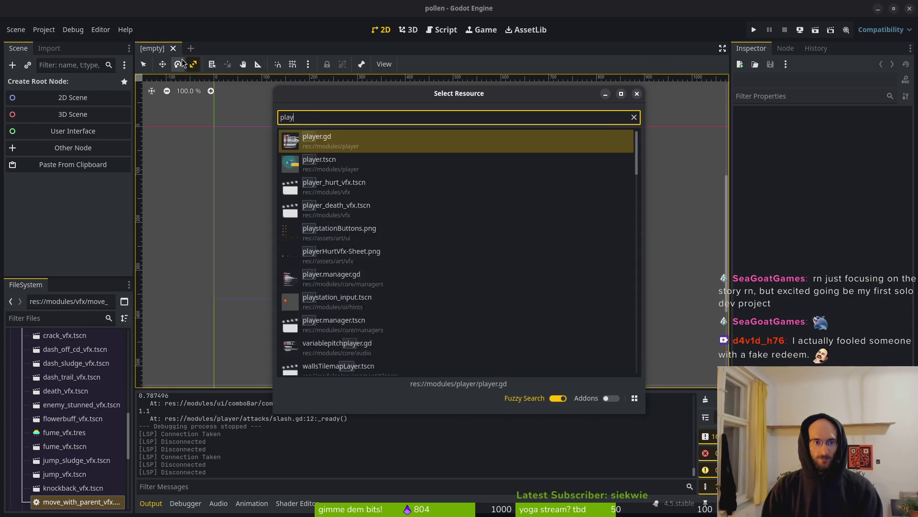
key("Down")
key("Return")
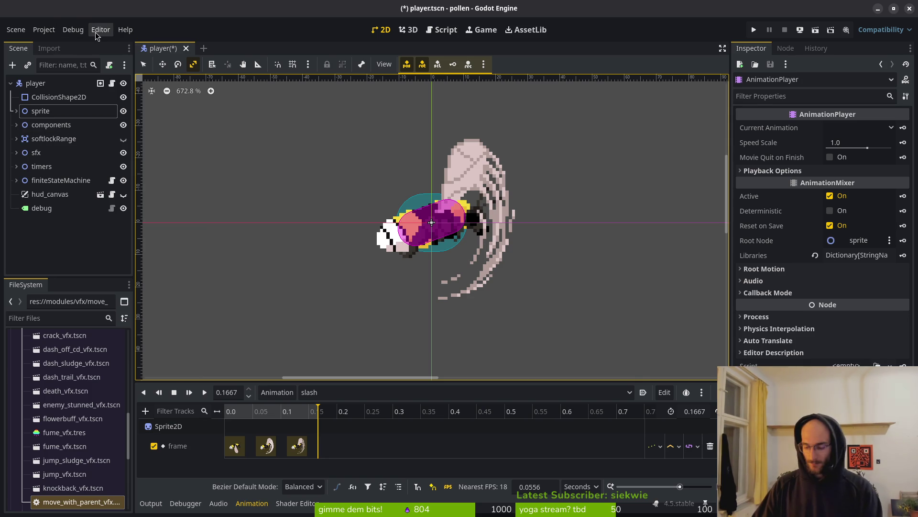
- Open dash_sludge_vfx.tscn through Quick Open
key("shift+alt+o")
type("sluvfx")
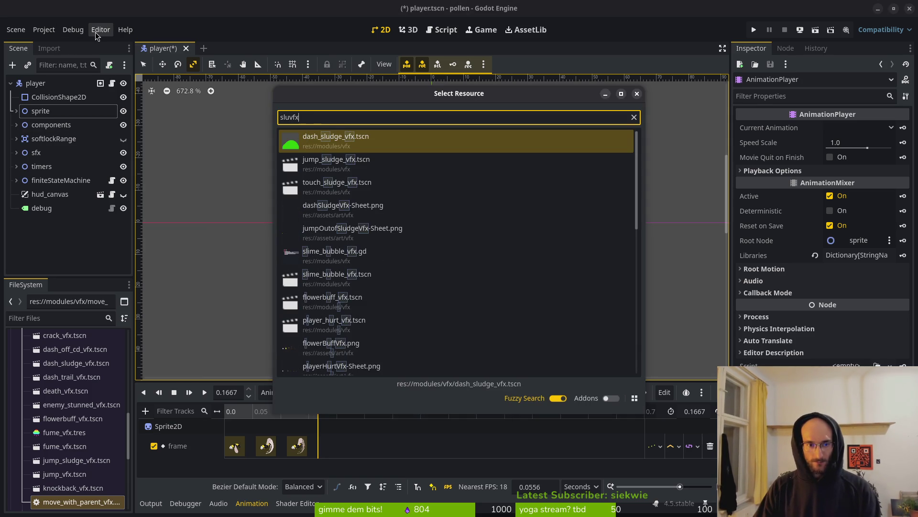
key("Return")
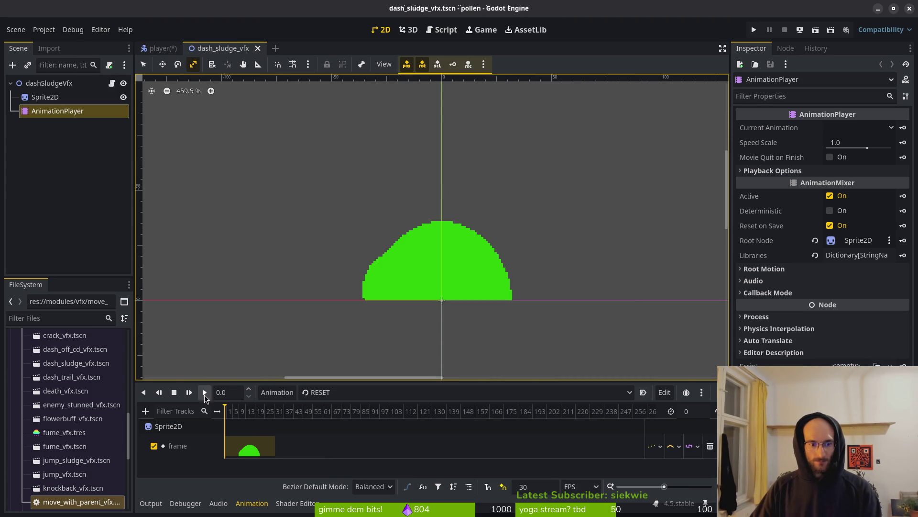
- Load the splash animation, switch the timeline unit to Seconds, and save the scene
left_click(392, 393)
left_click(378, 418)
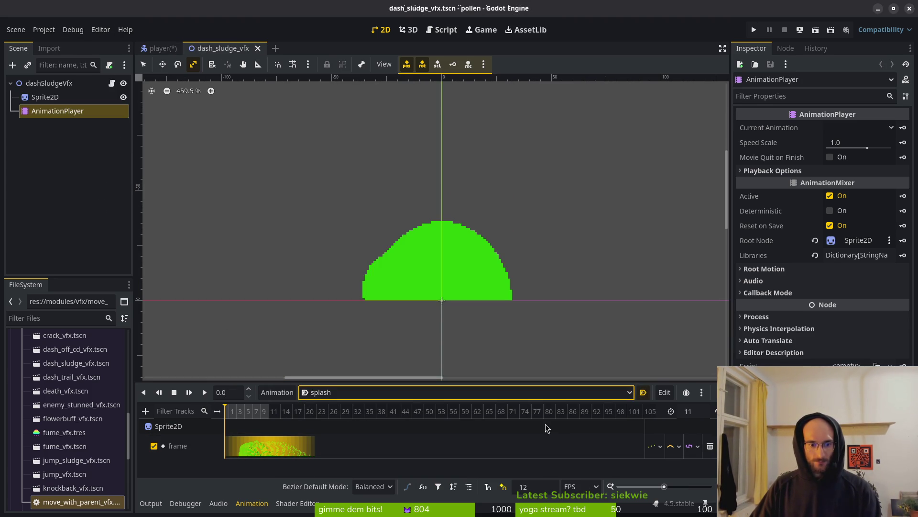
scroll(430, 415, "up", 3)
left_click(581, 486)
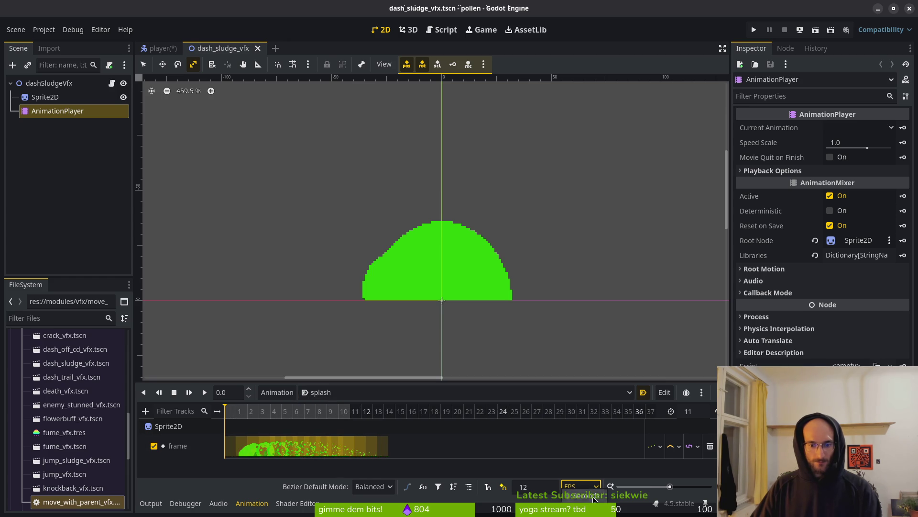
left_click(588, 496)
key("ctrl+s")
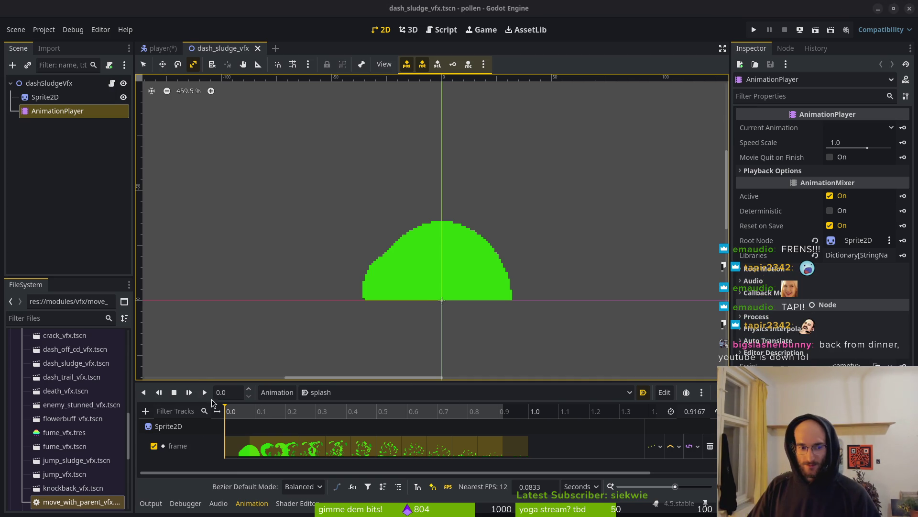
- Play the dash sludge splash animation several times to preview it
left_click(206, 397)
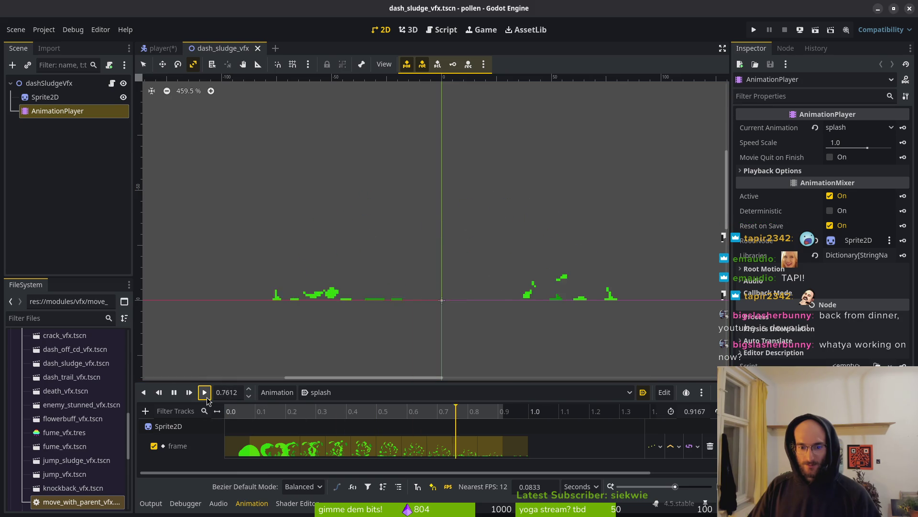
left_click(207, 398)
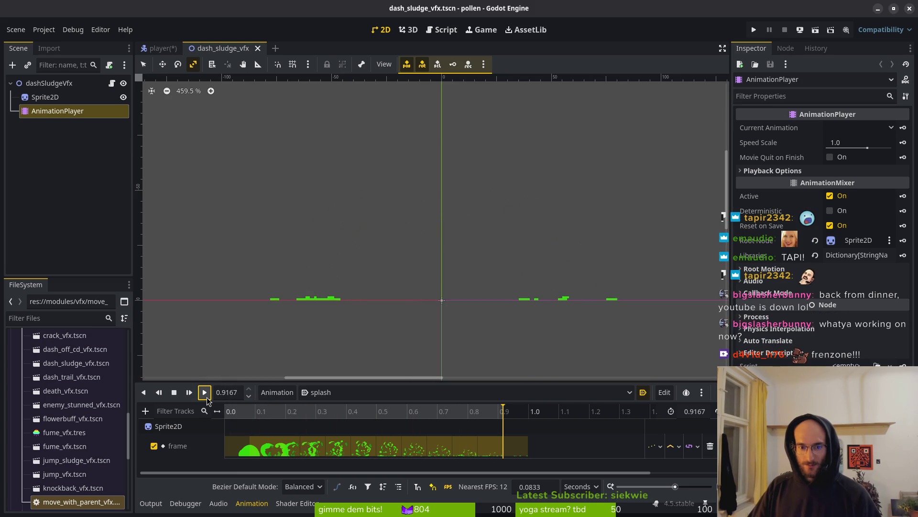
left_click(206, 401)
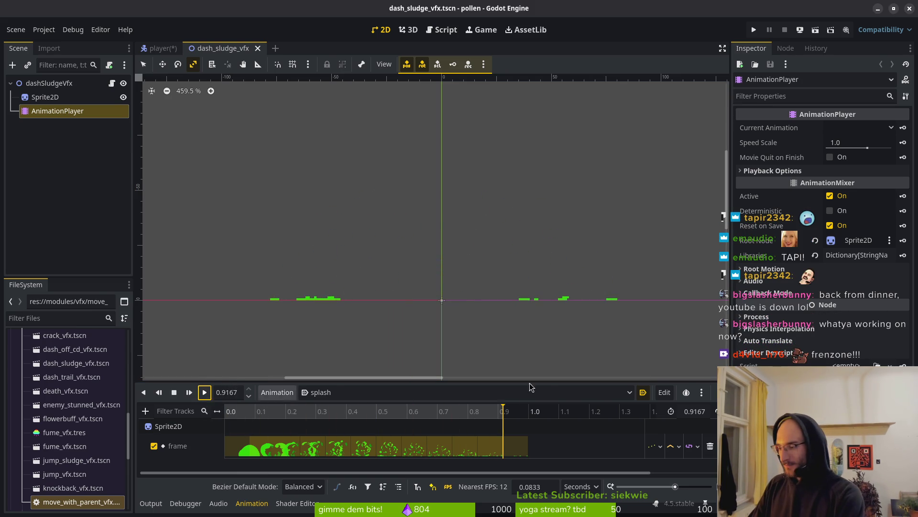
key("super")
key("super")
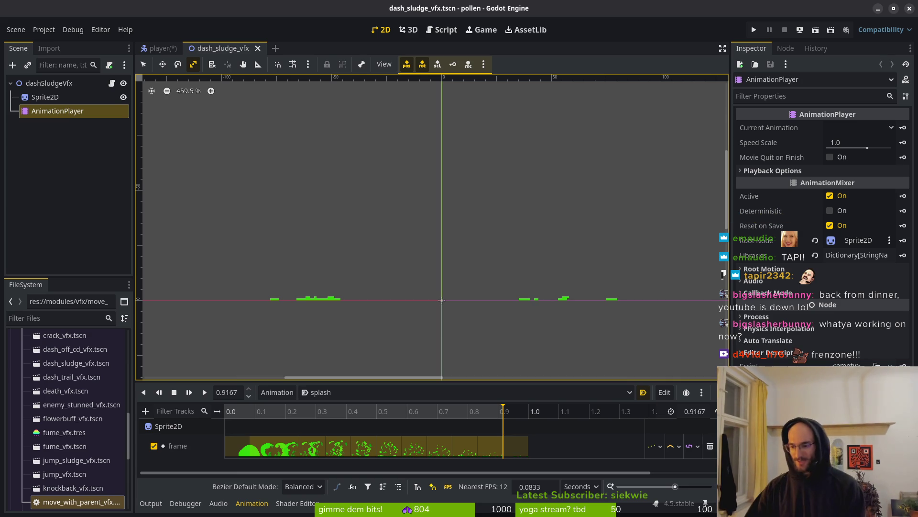
key("shift+alt+o")
- Open jump_sludge_vfx.tscn through Quick Open
type("jump")
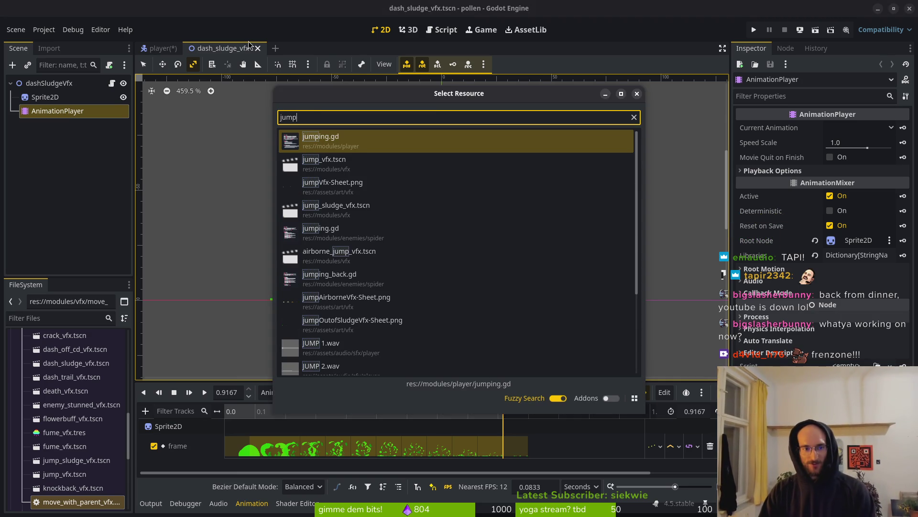
type("su")
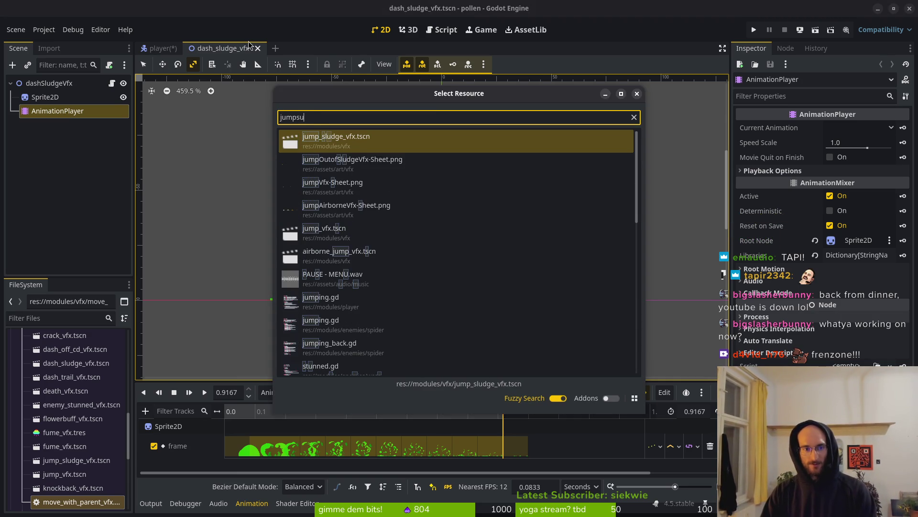
key("Return")
scroll(254, 144, "up", 10)
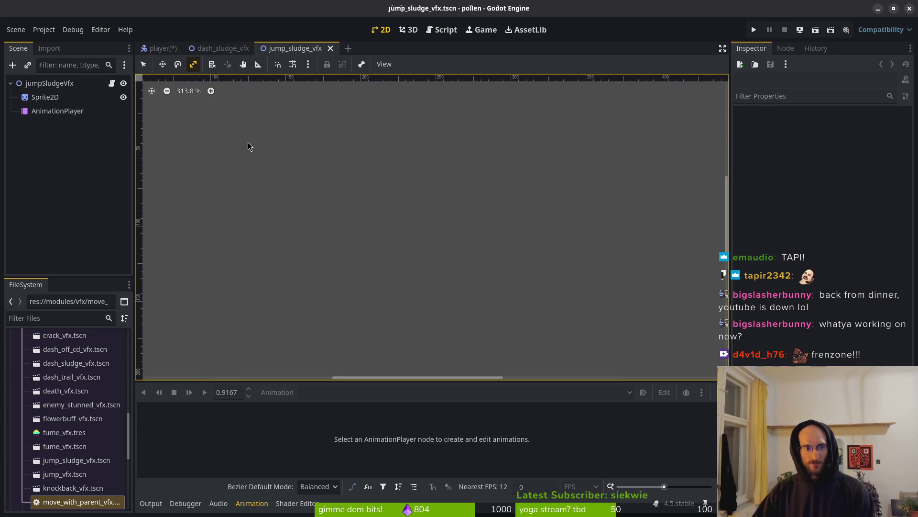
scroll(378, 251, "down", 1)
scroll(450, 304, "up", 2)
- Load the AnimationPlayer's splash animation with the timeline shown in Seconds
left_click(47, 112)
left_click(344, 392)
left_click(333, 422)
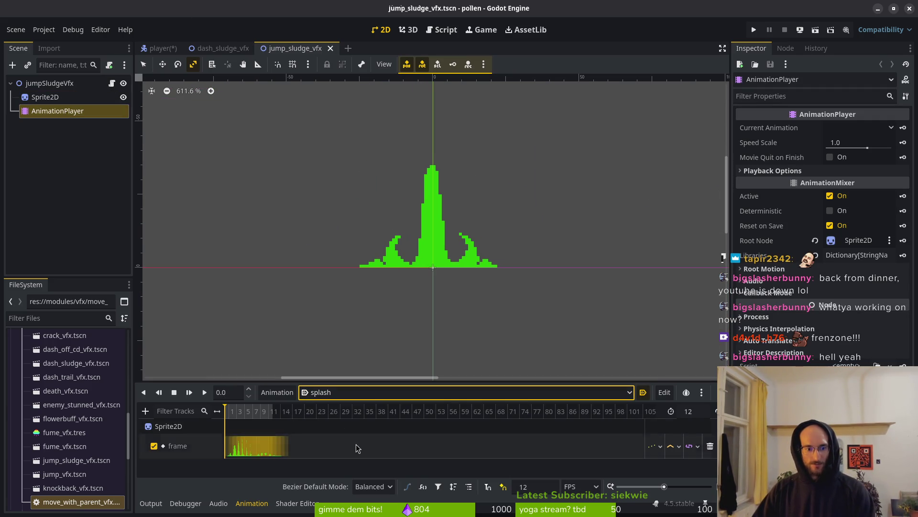
scroll(277, 419, "up", 5)
scroll(474, 422, "down", 3)
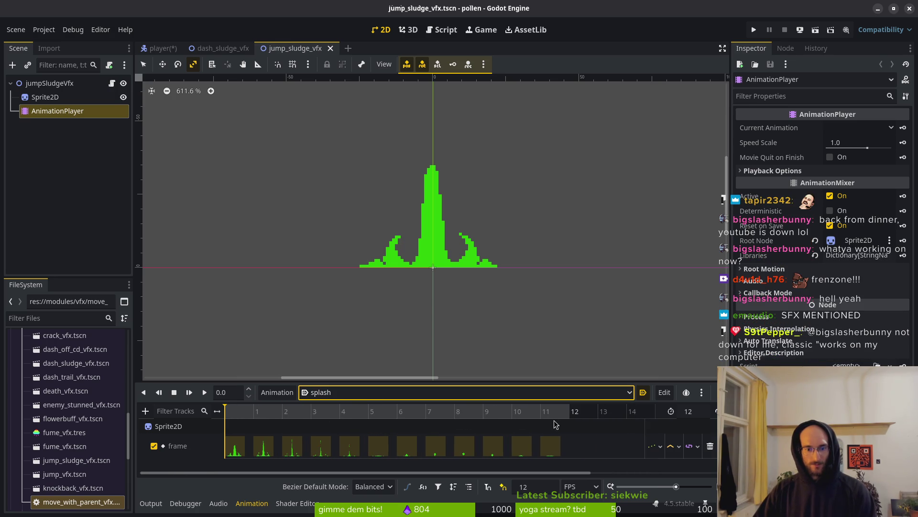
left_click(582, 487)
left_click(589, 497)
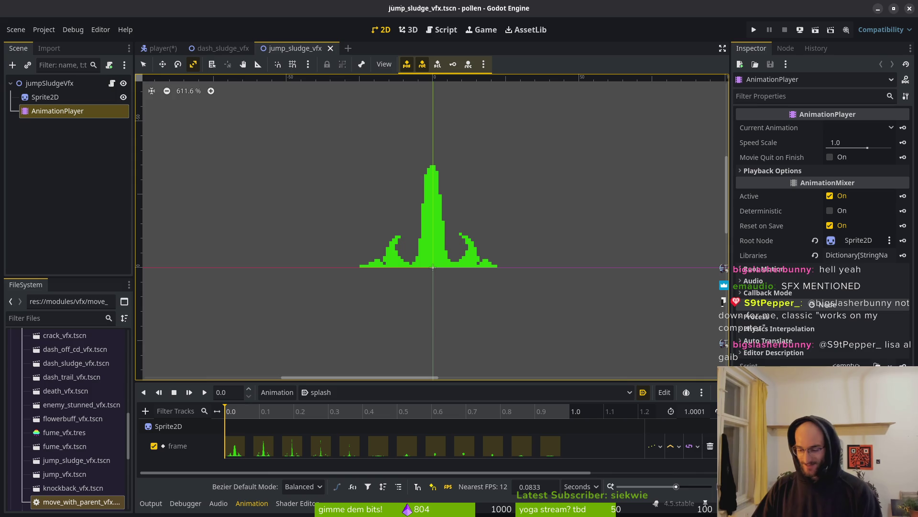
- Play the jump sludge splash animation repeatedly, then clear the node selection
key("super")
key("super")
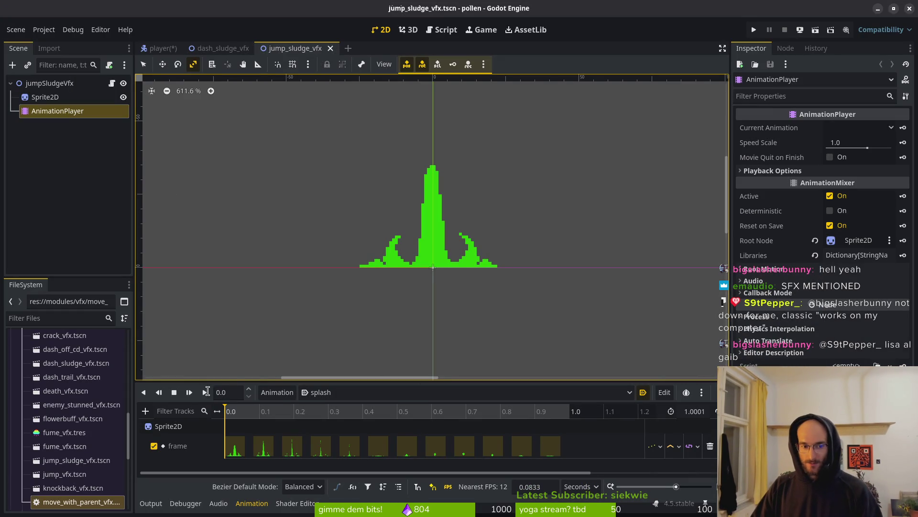
left_click(205, 396)
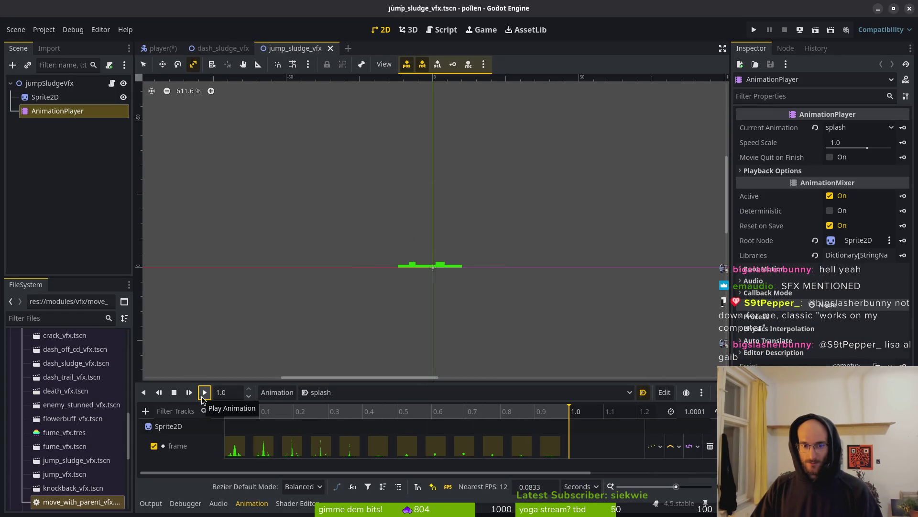
left_click(201, 398)
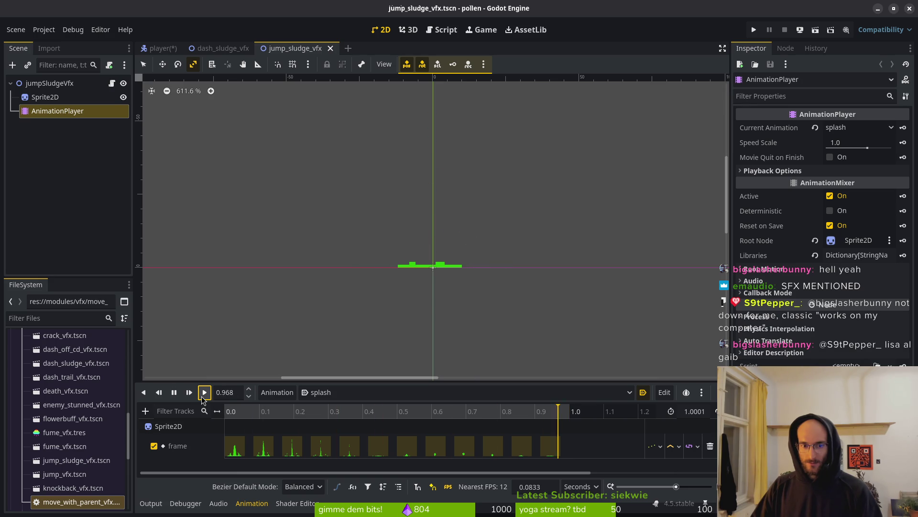
left_click(202, 398)
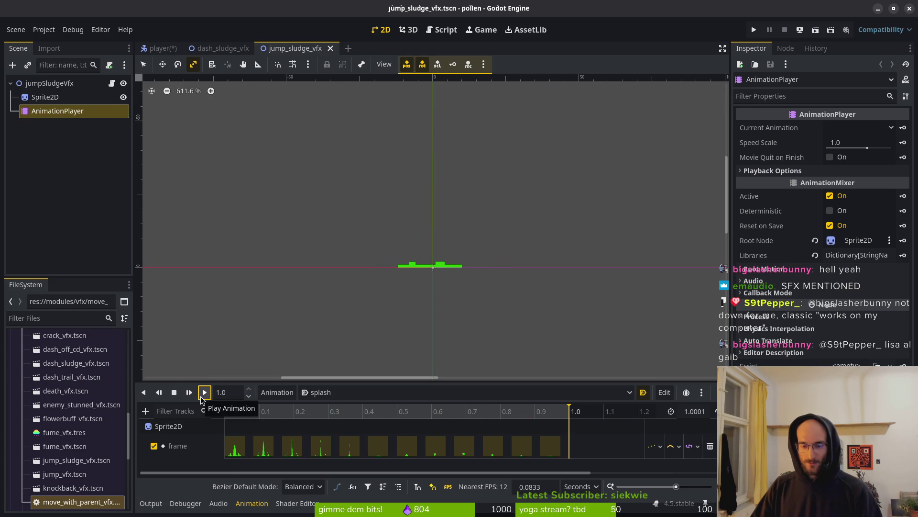
key("super")
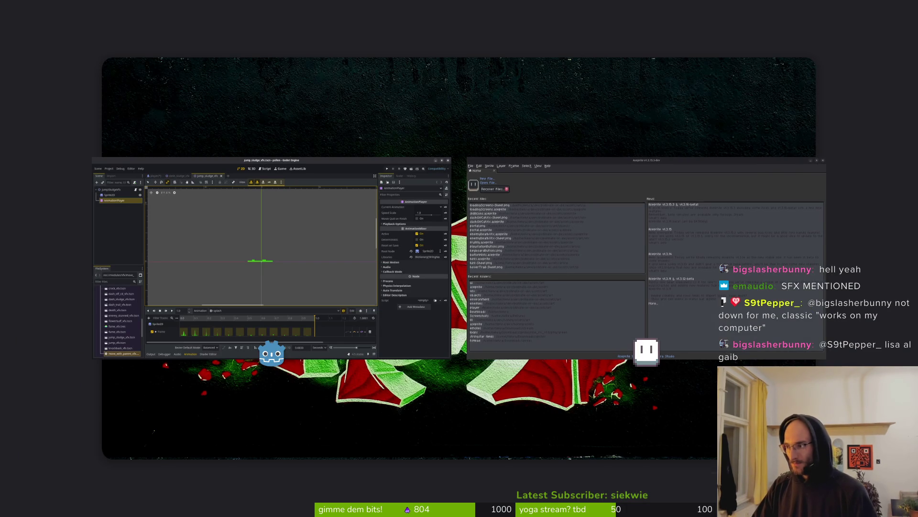
key("super")
left_click(290, 248)
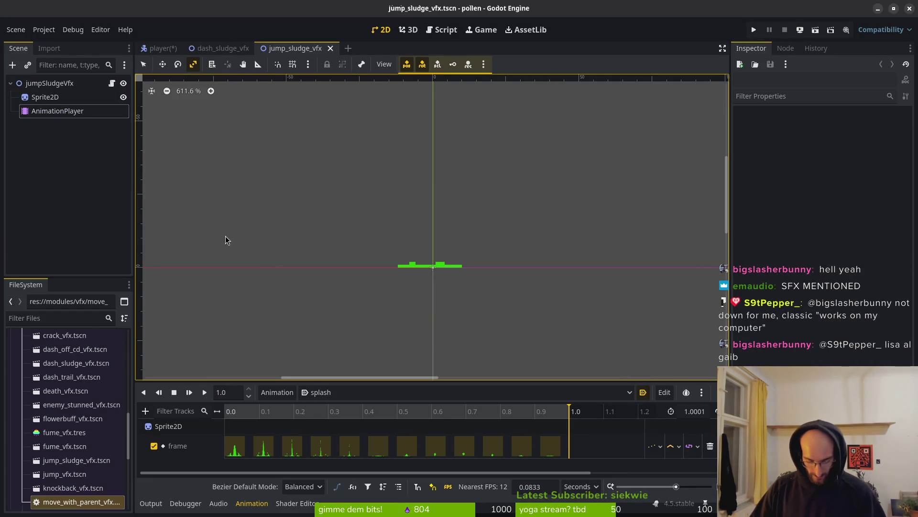
- Open portal.tscn through Quick Open
key("alt+shift+o")
type("porta")
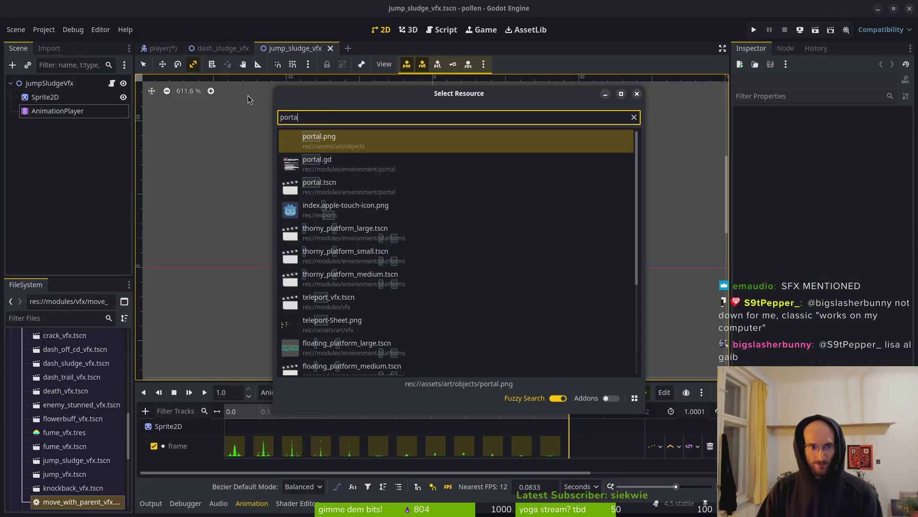
key("Down")
key("Down")
key("Return")
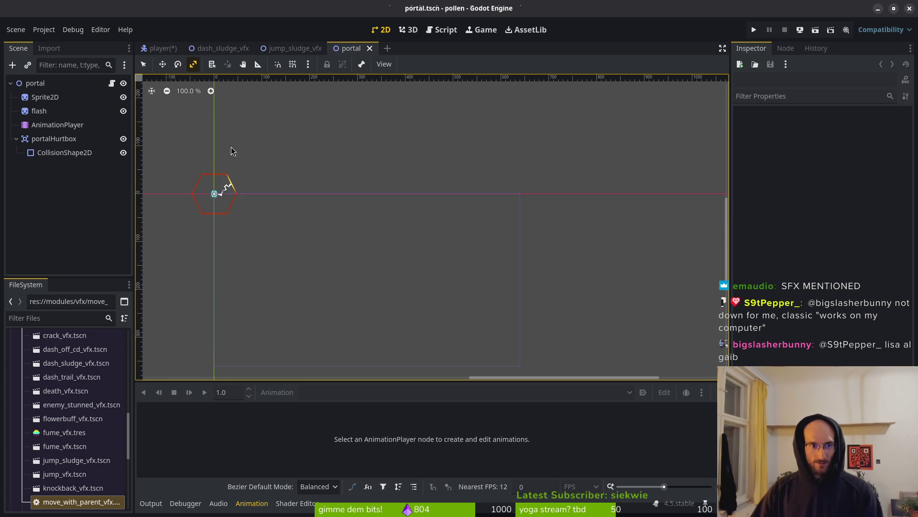
scroll(452, 222, "up", 6)
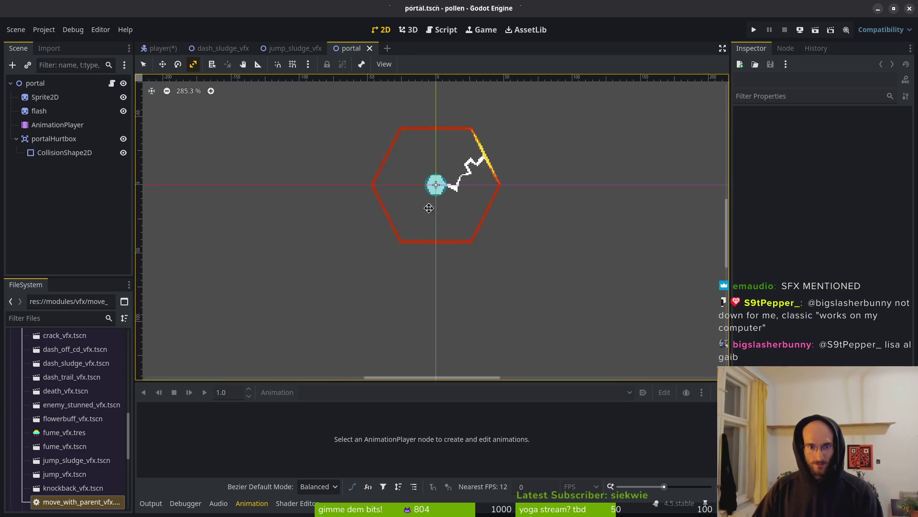
- Browse the portal's porting, flash and teleport animations, ending on teleport
left_click(53, 125)
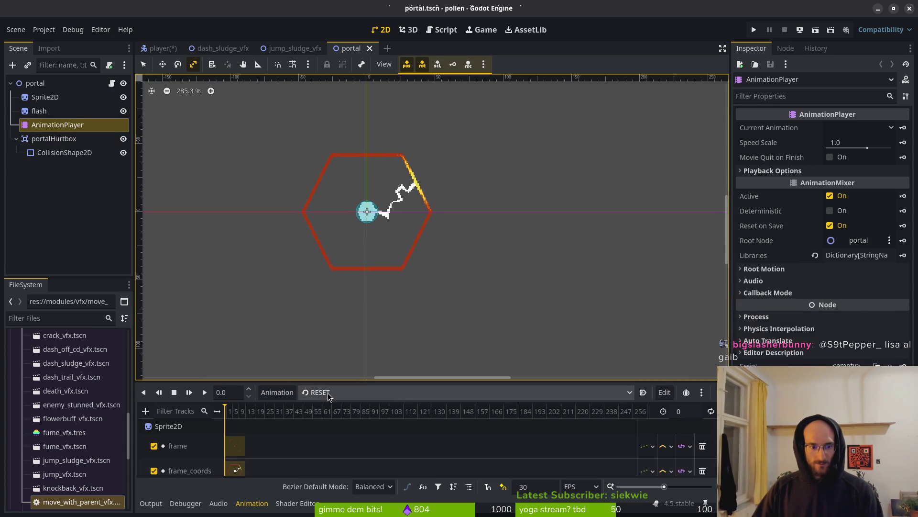
left_click(330, 392)
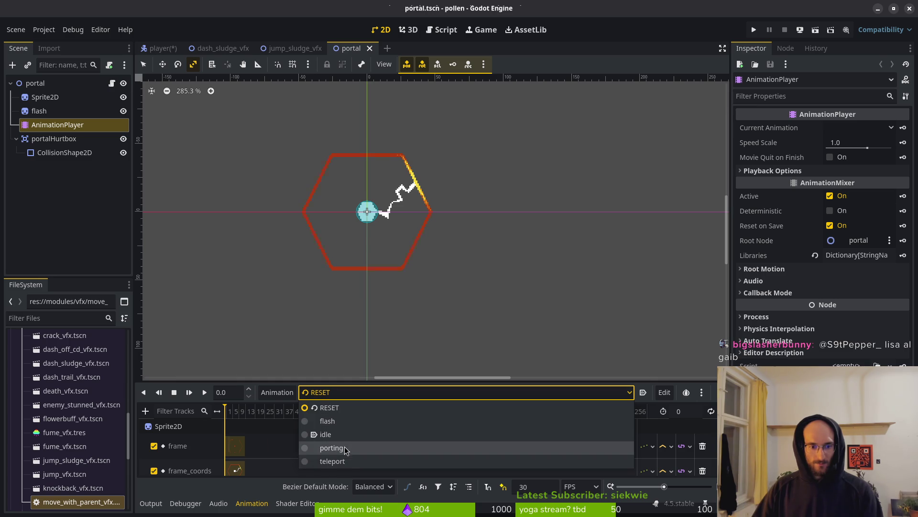
left_click(347, 448)
left_click(344, 392)
left_click(335, 462)
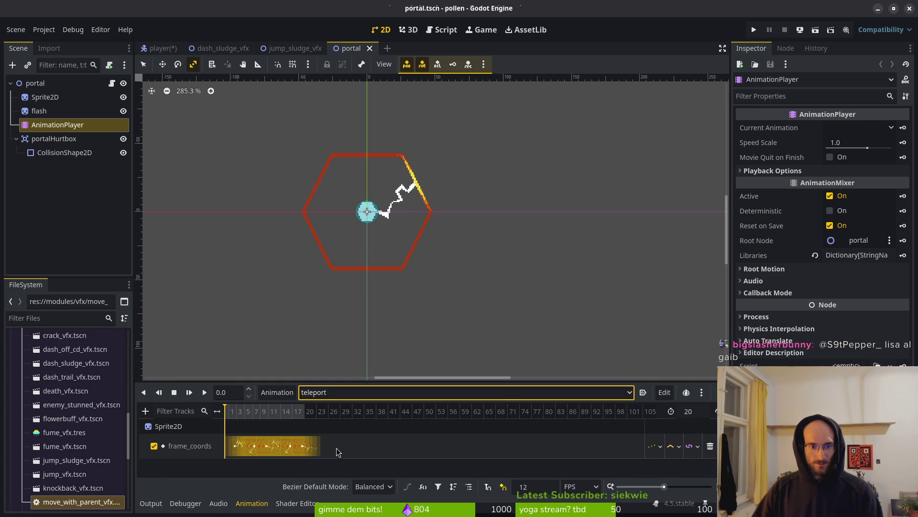
left_click(336, 393)
left_click(347, 421)
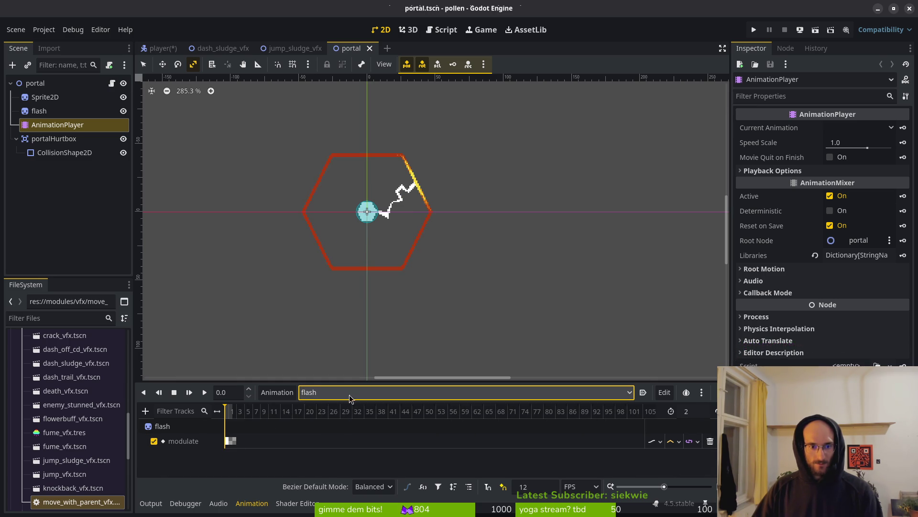
left_click(324, 393)
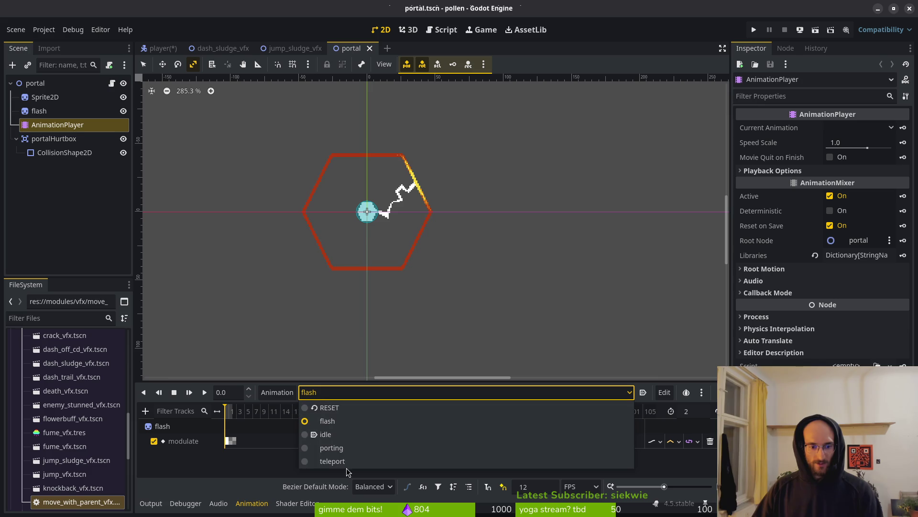
left_click(335, 462)
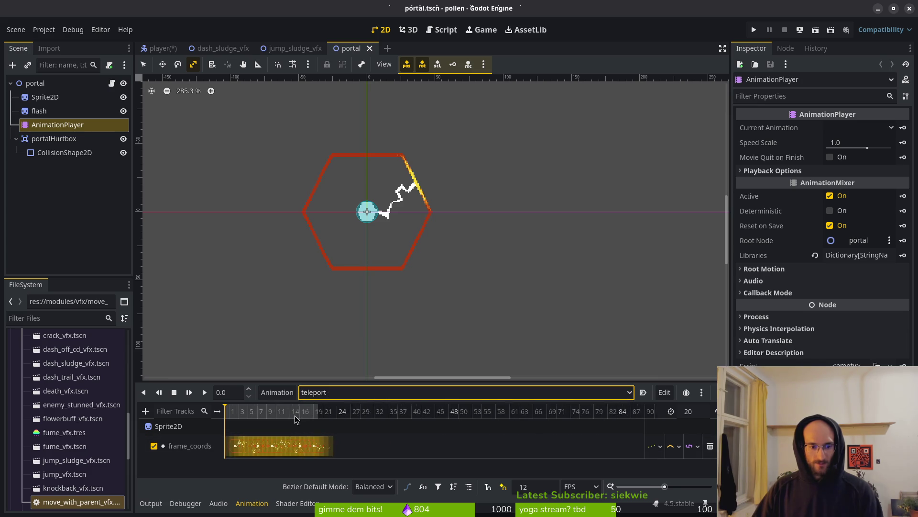
scroll(292, 413, "up", 5)
scroll(432, 420, "up", 2)
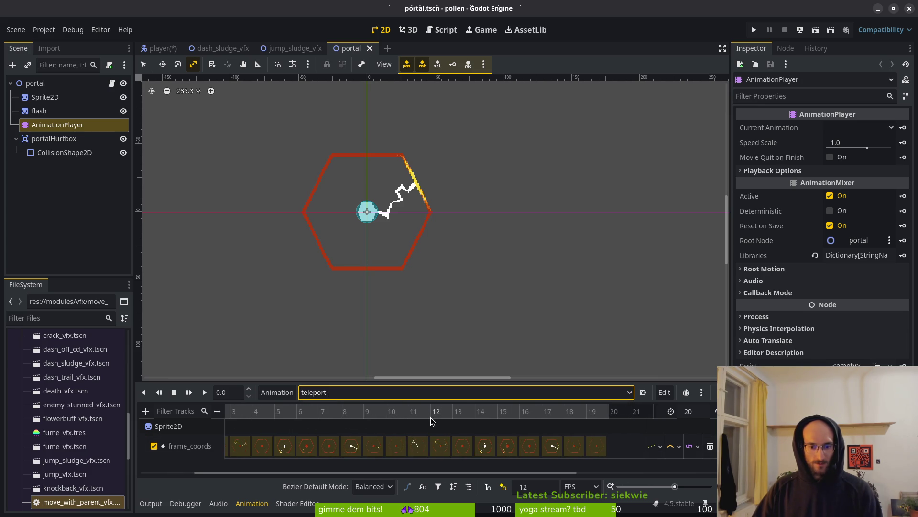
scroll(493, 423, "down", 1)
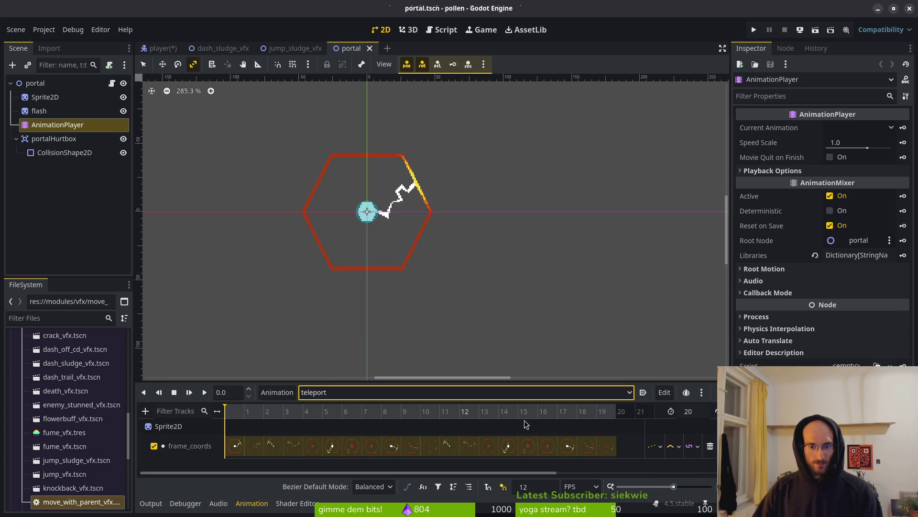
- Set the teleport timeline to Seconds and save the portal scene
left_click(581, 486)
left_click(581, 496)
key("ctrl+s")
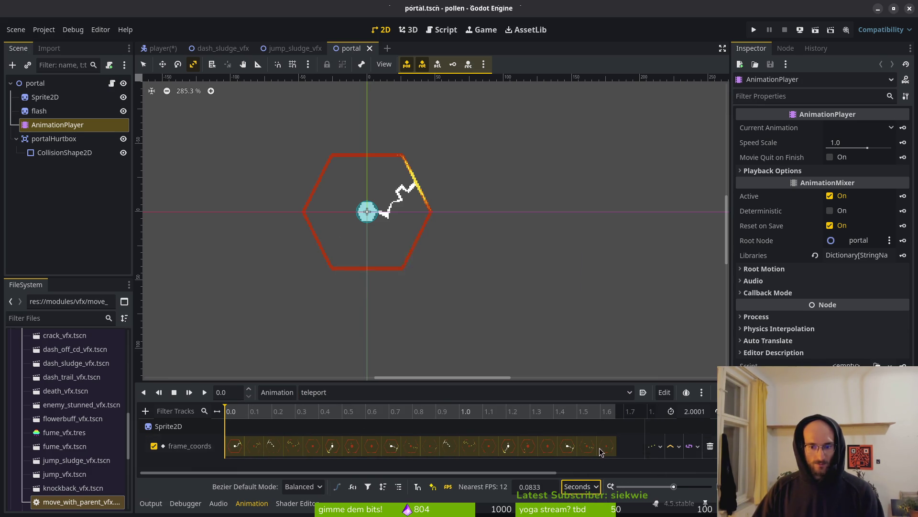
left_click(581, 486)
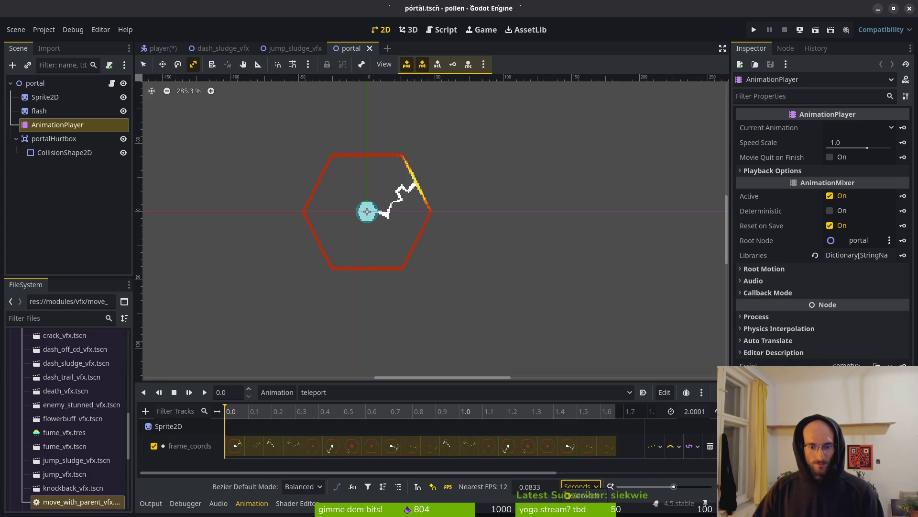
left_click(581, 507)
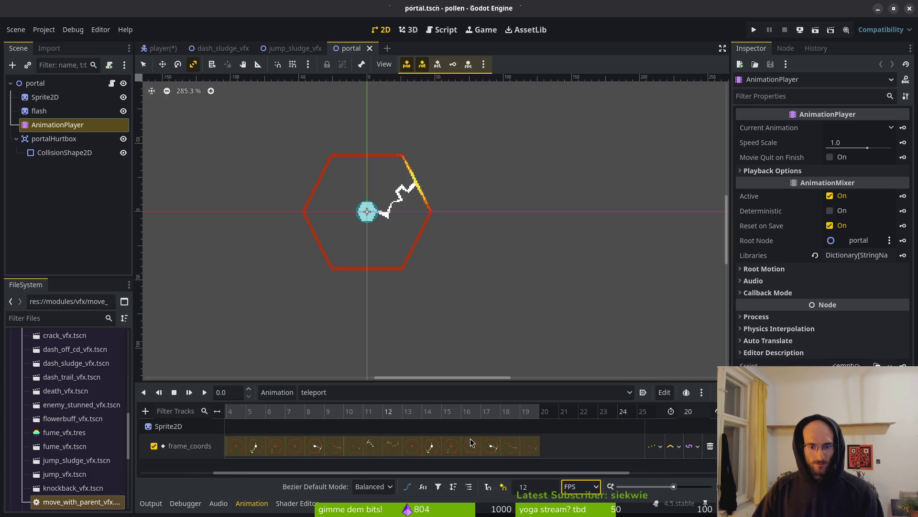
left_click(581, 486)
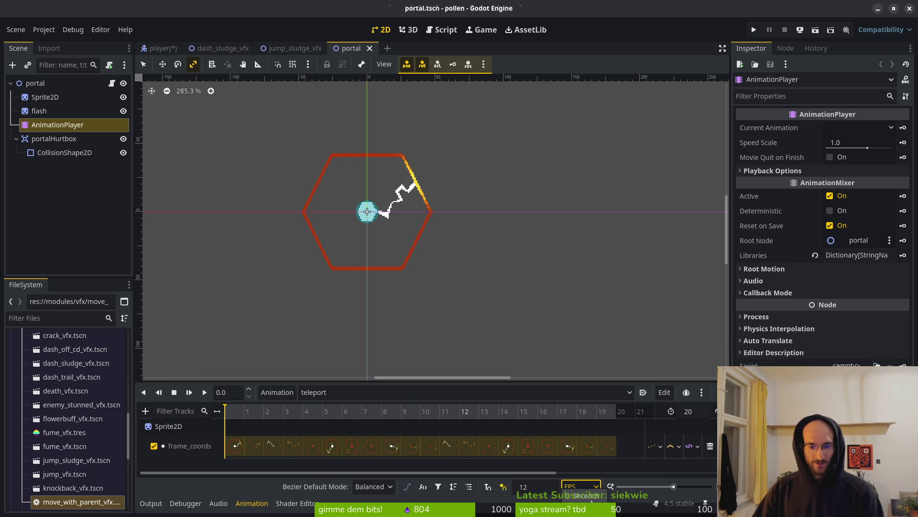
left_click(581, 507)
scroll(612, 432, "left", 3)
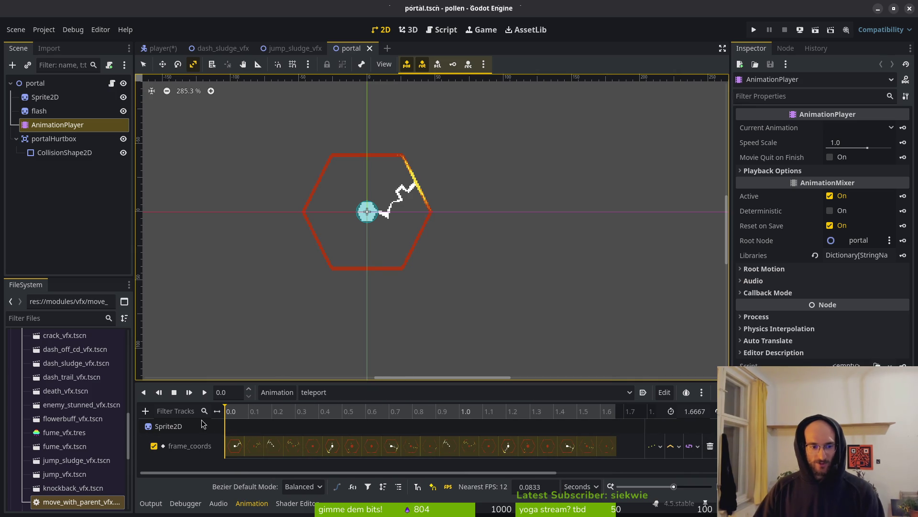
- Play the teleport animation with the portal recentred, then rewind and stop it
left_click(204, 392)
left_click_drag(325, 272, 400, 301)
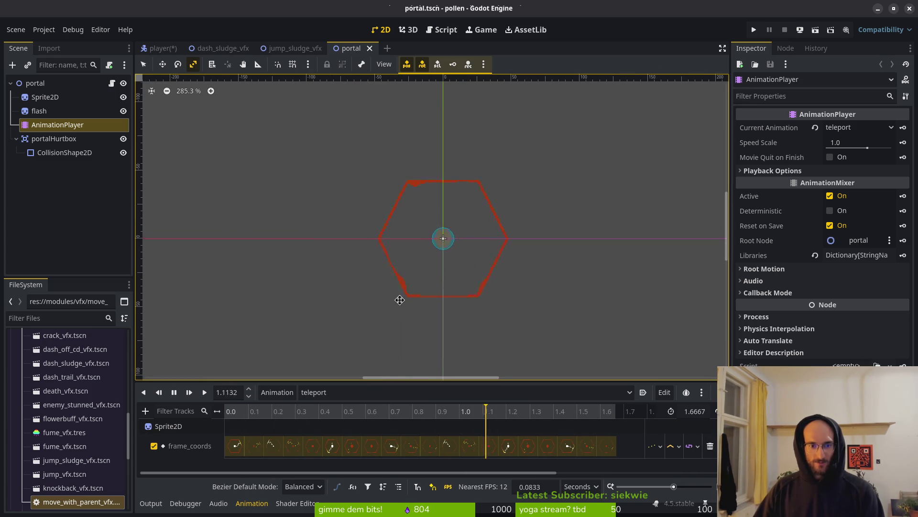
scroll(400, 301, "up", 1)
left_click(174, 392)
scroll(373, 287, "up", 1)
scroll(432, 312, "up", 1)
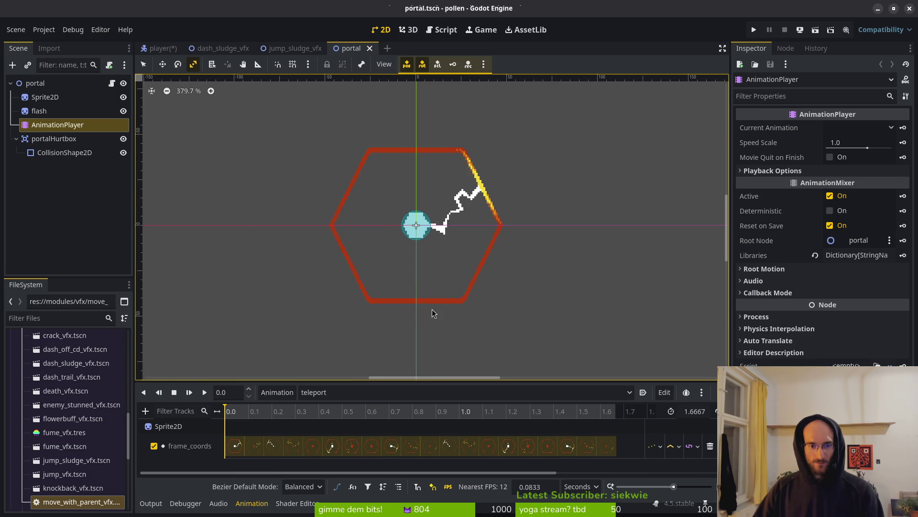
left_click(174, 392)
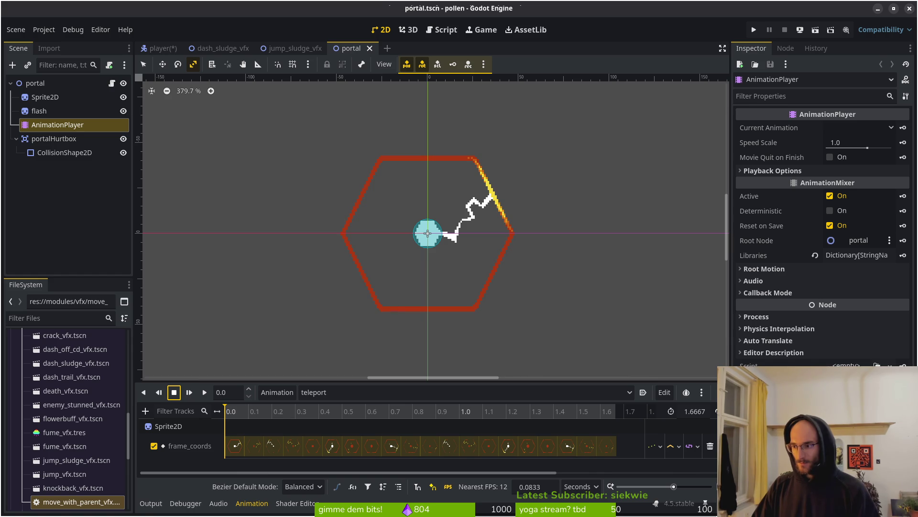
- Replay the teleport animation to its end around 1.67 s, then collapse portalHurtbox
left_click(479, 337)
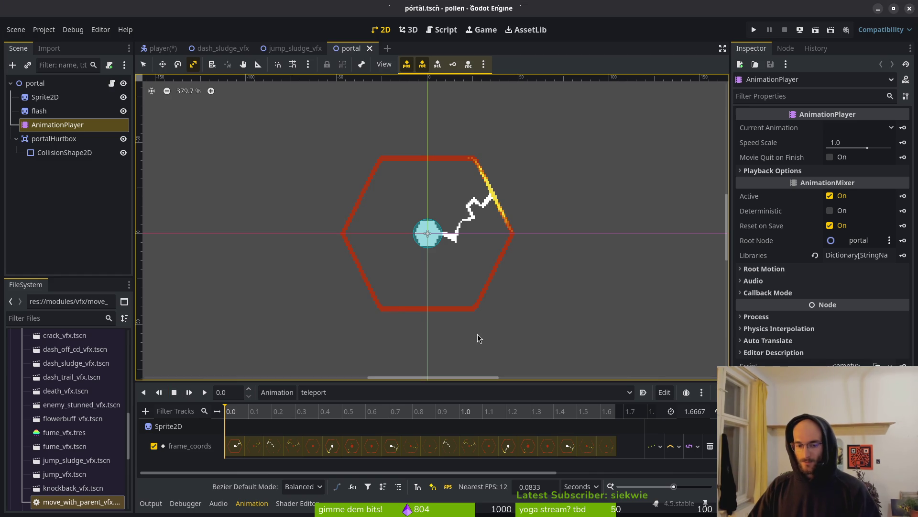
left_click(205, 392)
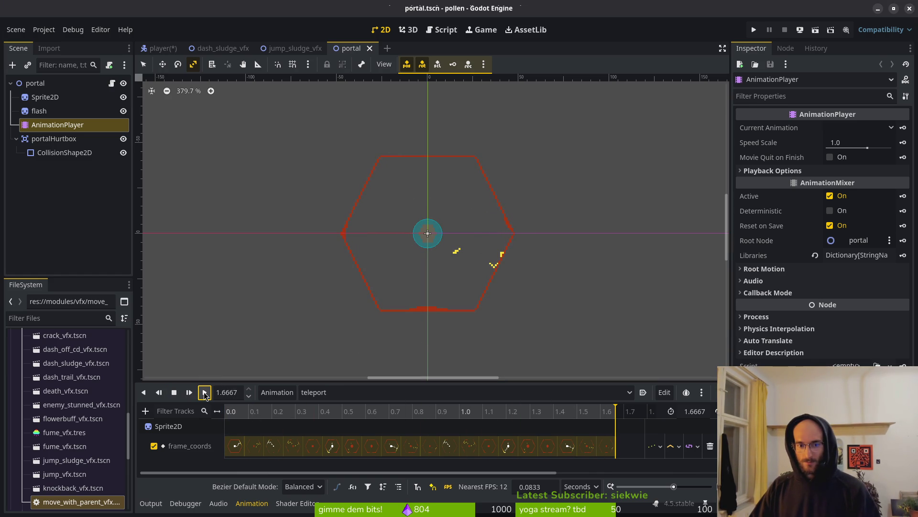
left_click(204, 393)
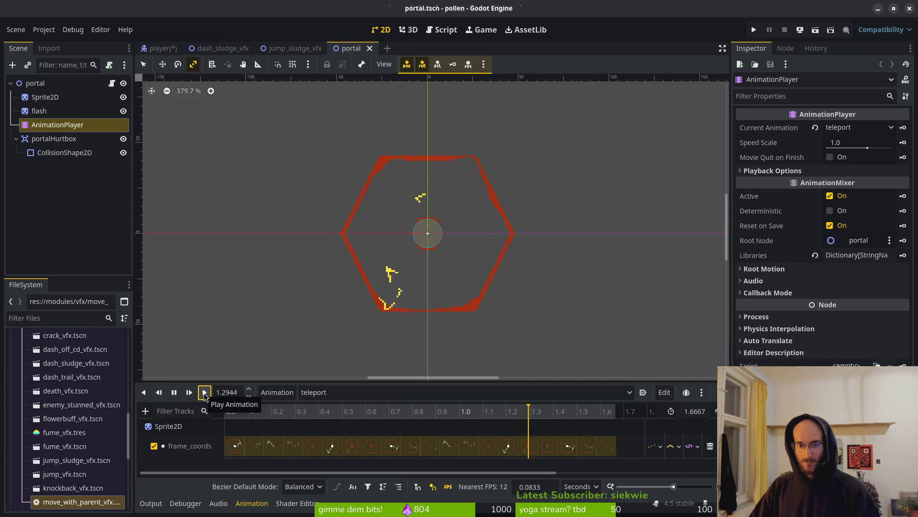
left_click(205, 392)
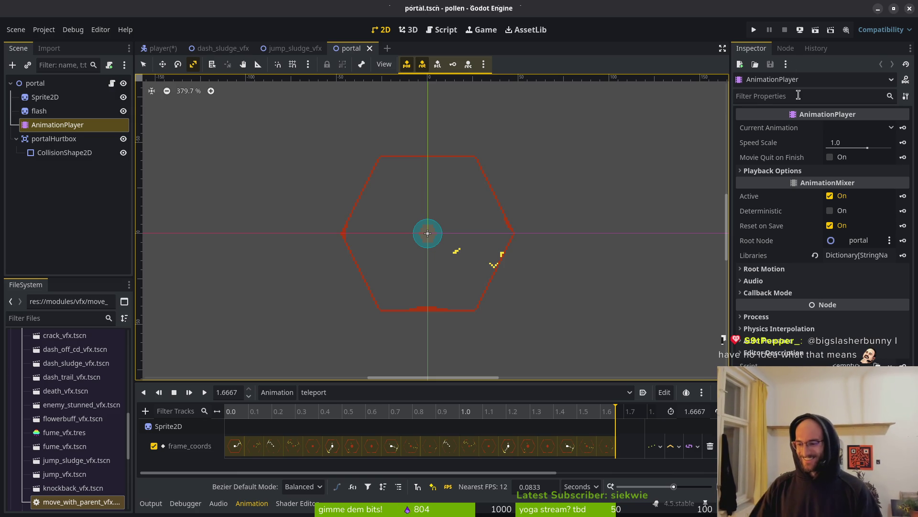
scroll(467, 246, "down", 1)
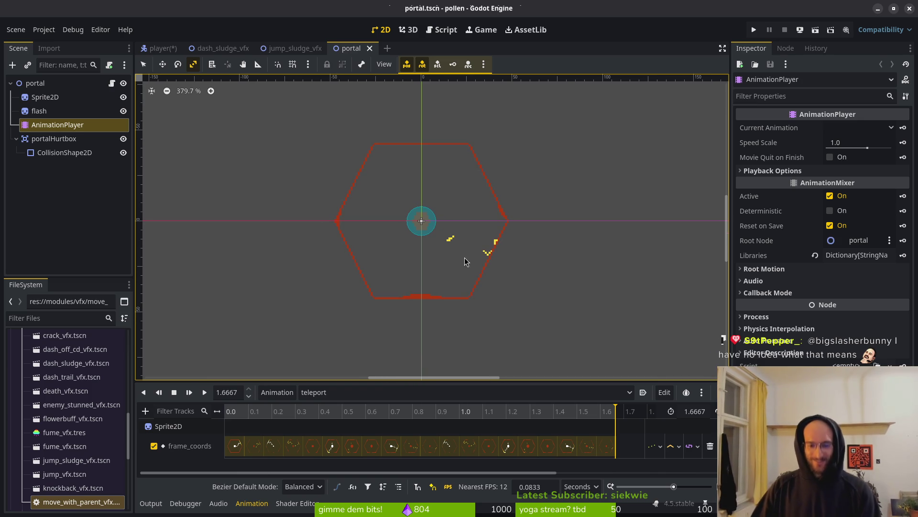
scroll(447, 268, "up", 1)
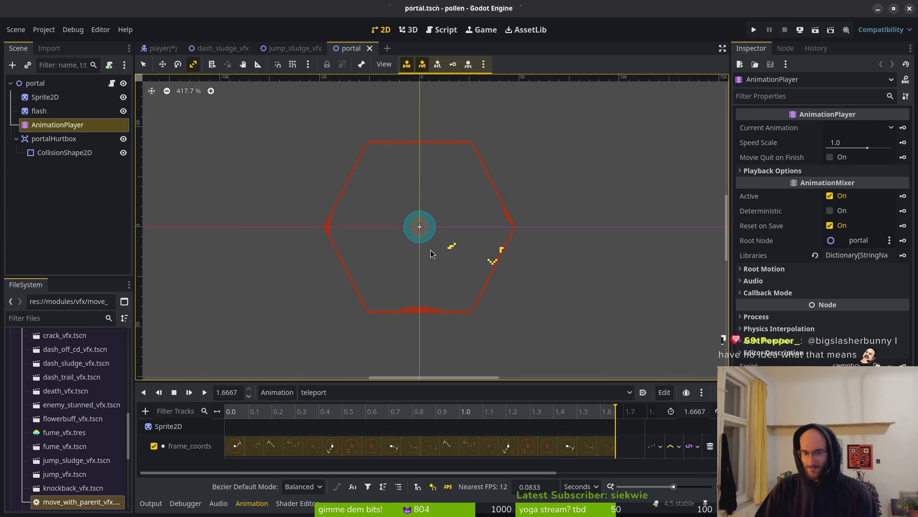
left_click(16, 139)
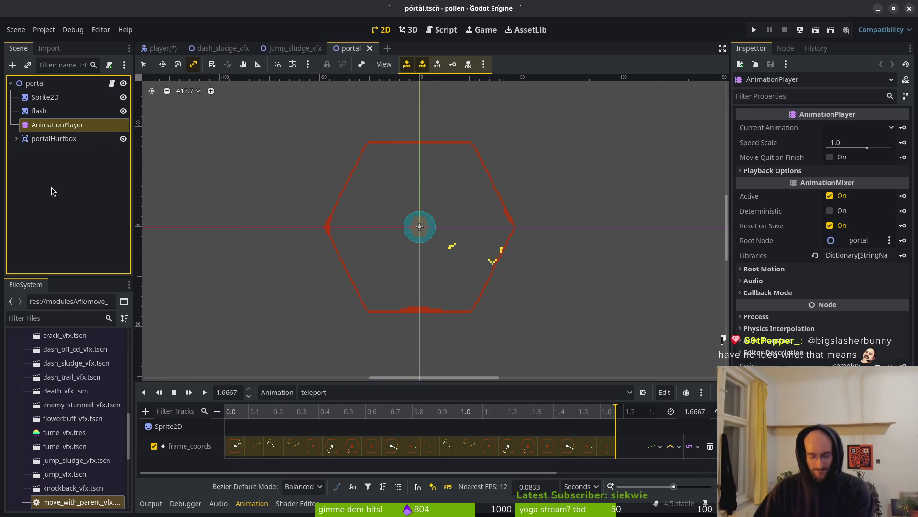
- Load the portal's porting animation and play it several times
left_click(341, 394)
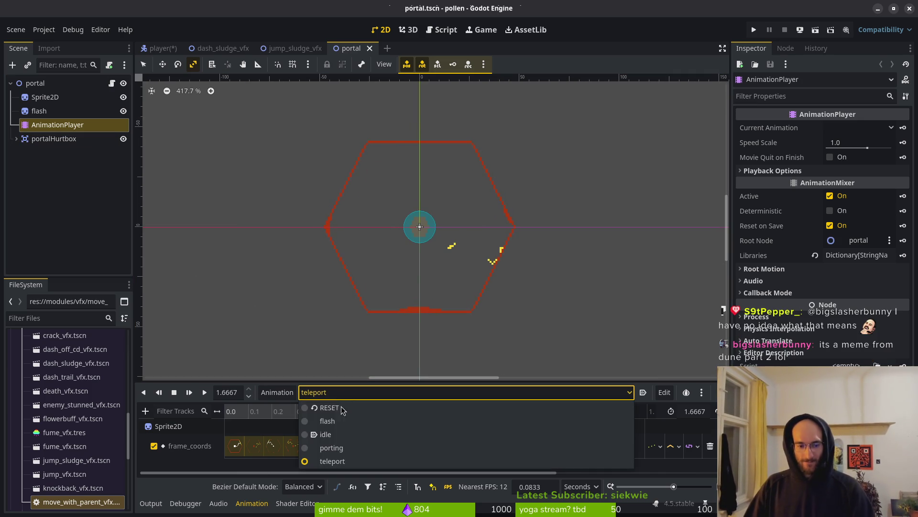
left_click(331, 447)
left_click(175, 393)
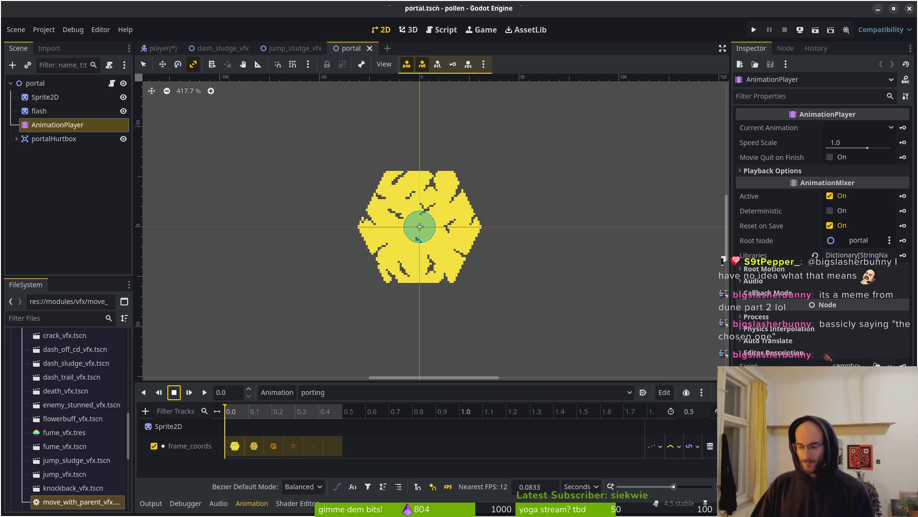
left_click(205, 392)
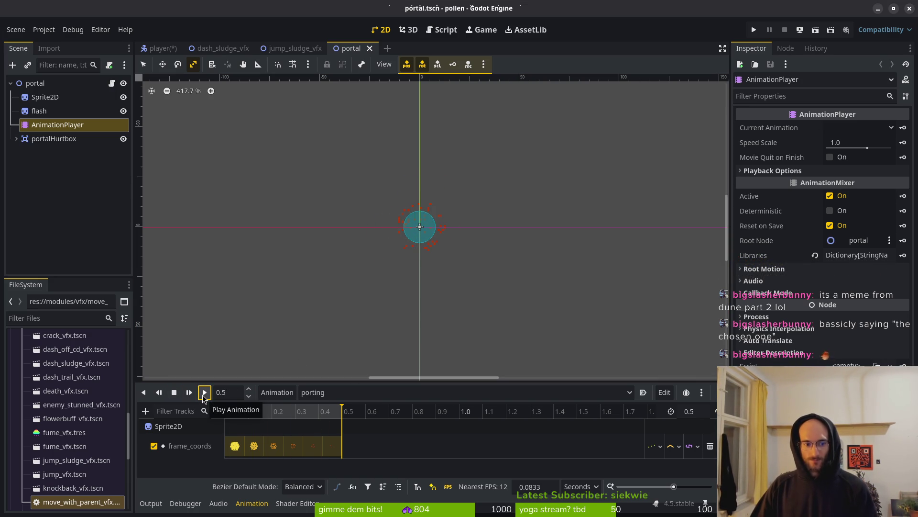
left_click(203, 397)
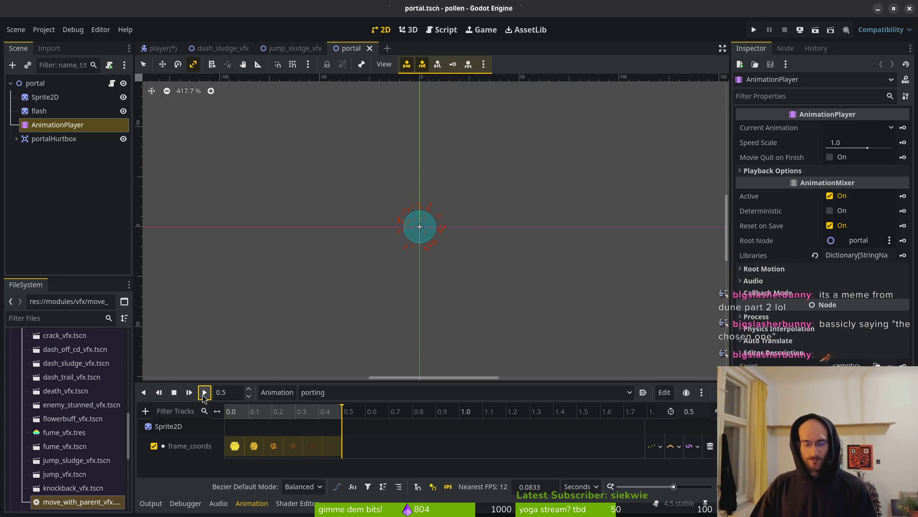
left_click(205, 397)
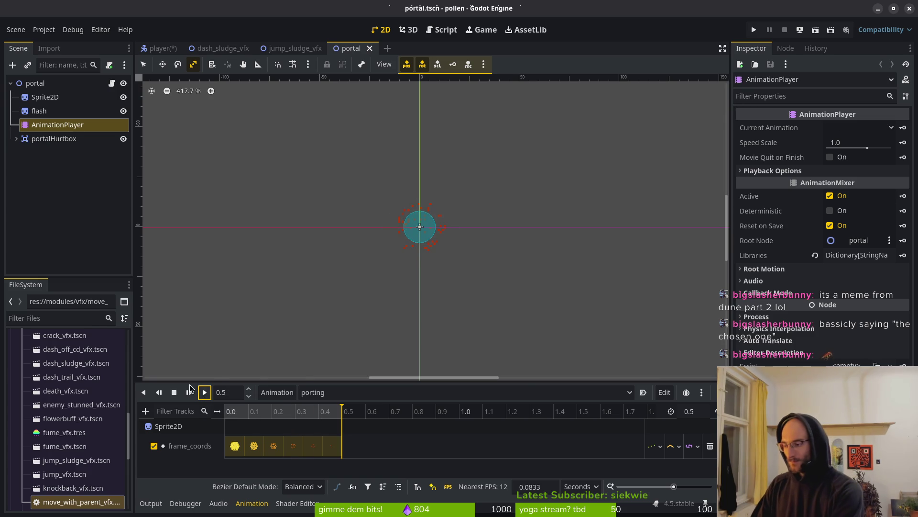
key("super")
key("super")
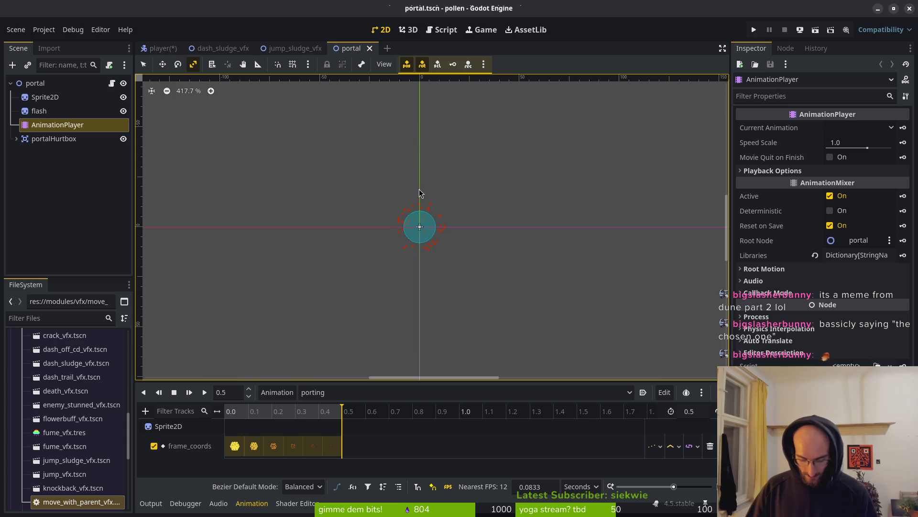
- Open spider.tscn through Quick Open
key("shift+alt+o")
type("spiderts")
key("Return")
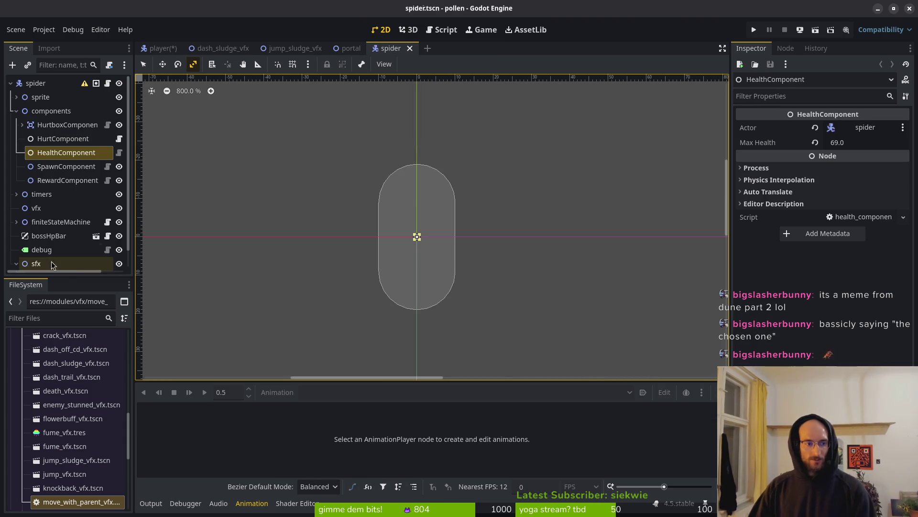
- Tidy the spider's scene tree and select its AnimationPlayer
left_click(17, 112)
left_click(16, 99)
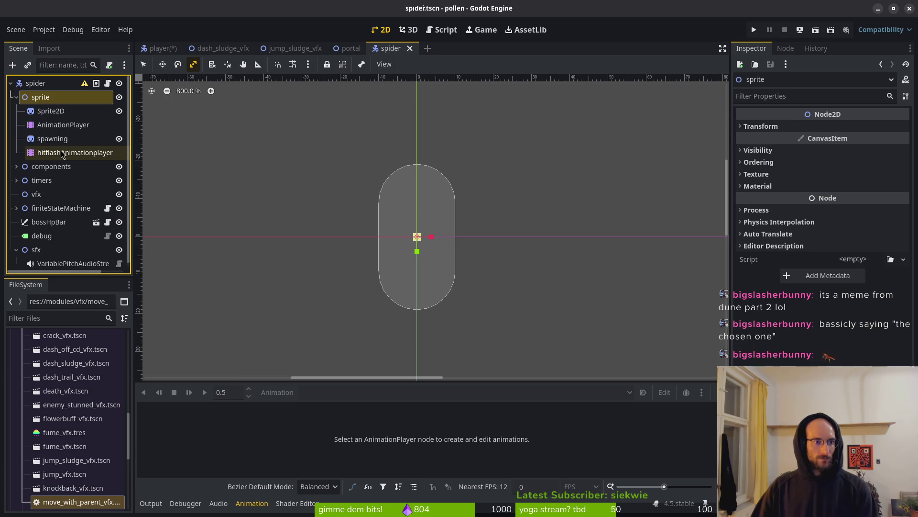
left_click(60, 125)
scroll(399, 244, "down", 4)
scroll(399, 244, "down", 8)
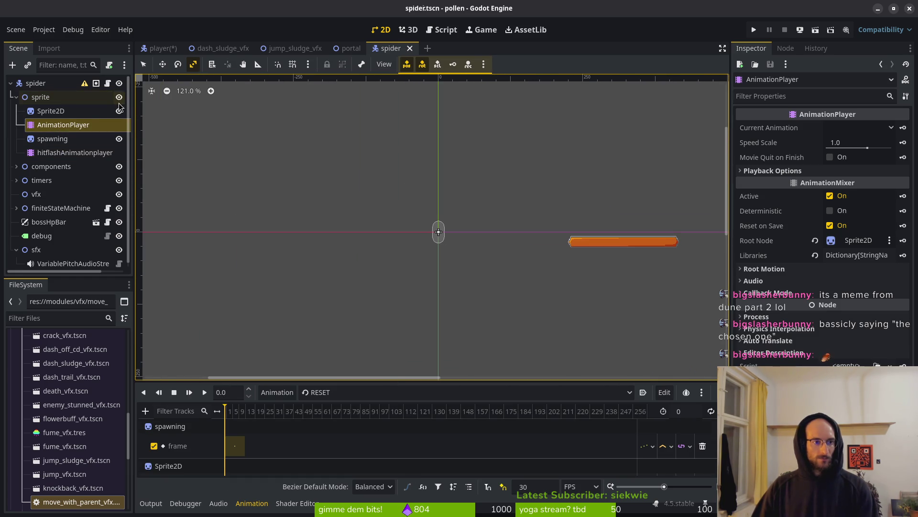
left_click(16, 250)
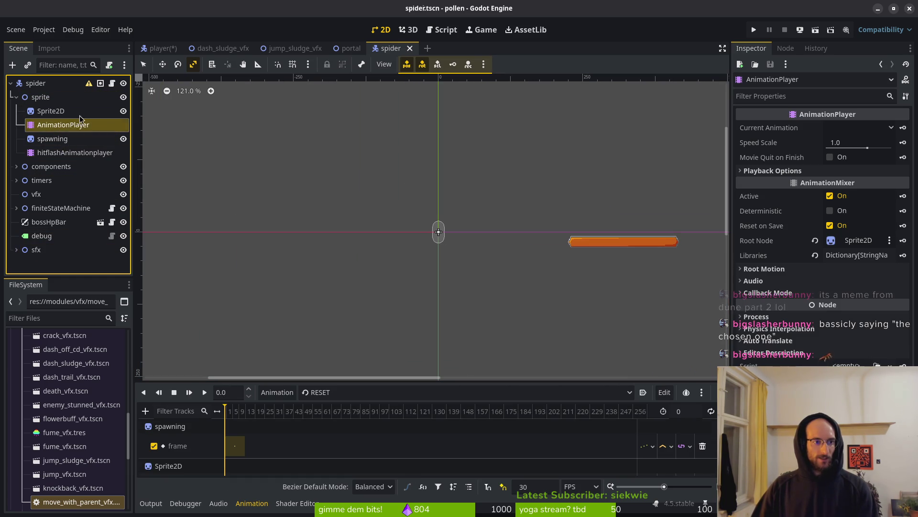
scroll(396, 230, "up", 2)
scroll(397, 229, "up", 2)
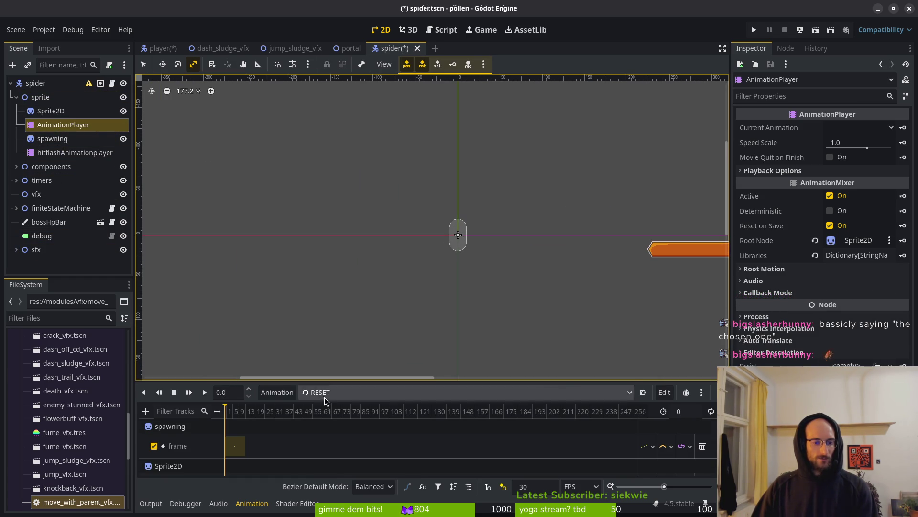
- Load the rockslideWindup animation and play it
left_click(356, 392)
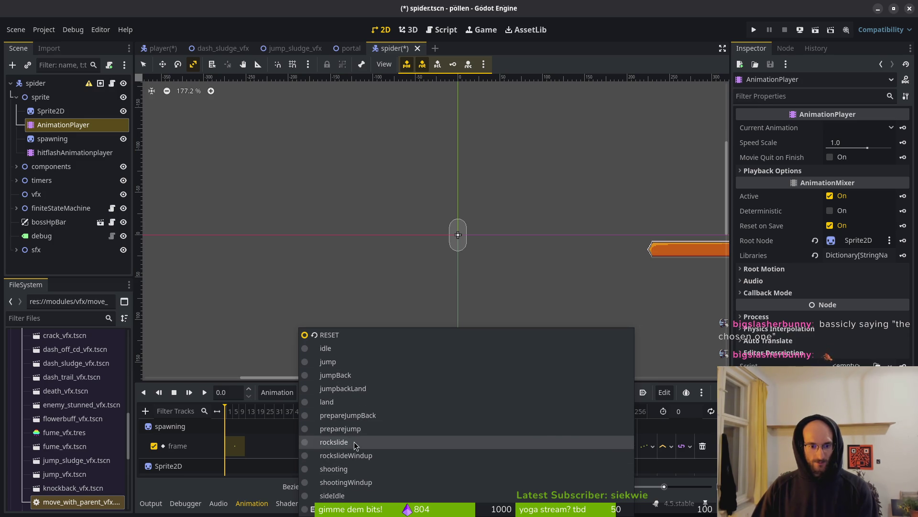
left_click(355, 444)
scroll(390, 245, "up", 2)
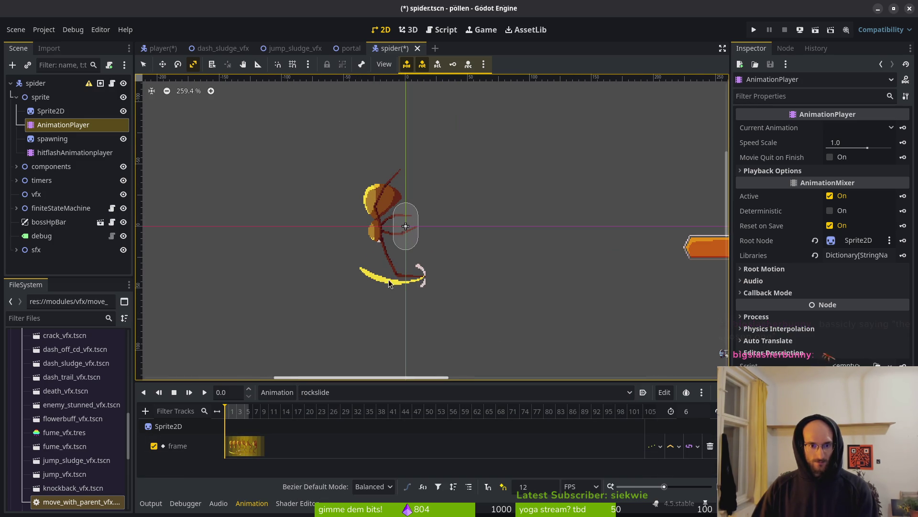
left_click(334, 392)
left_click(352, 455)
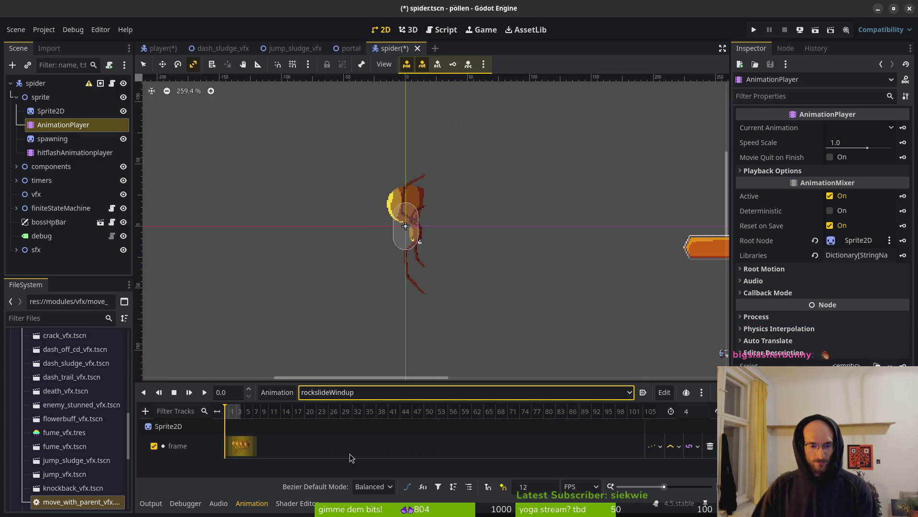
scroll(280, 428, "up", 5)
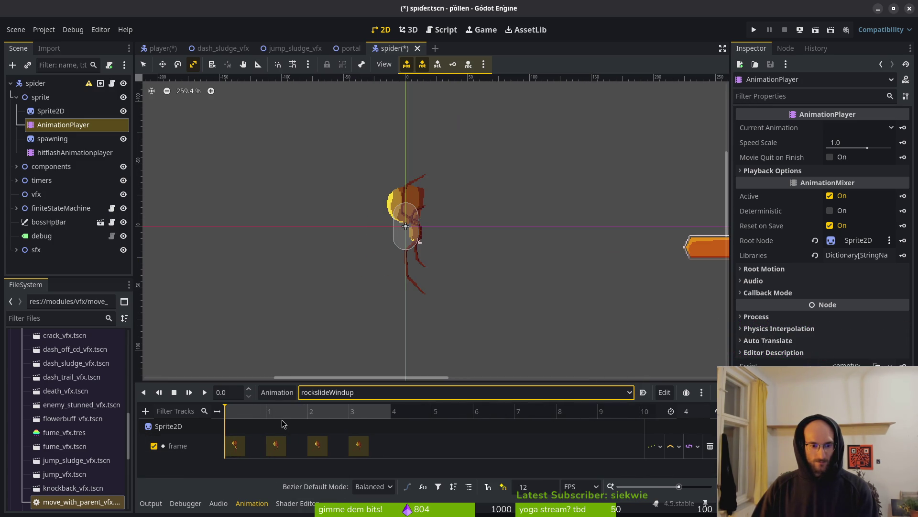
left_click(203, 393)
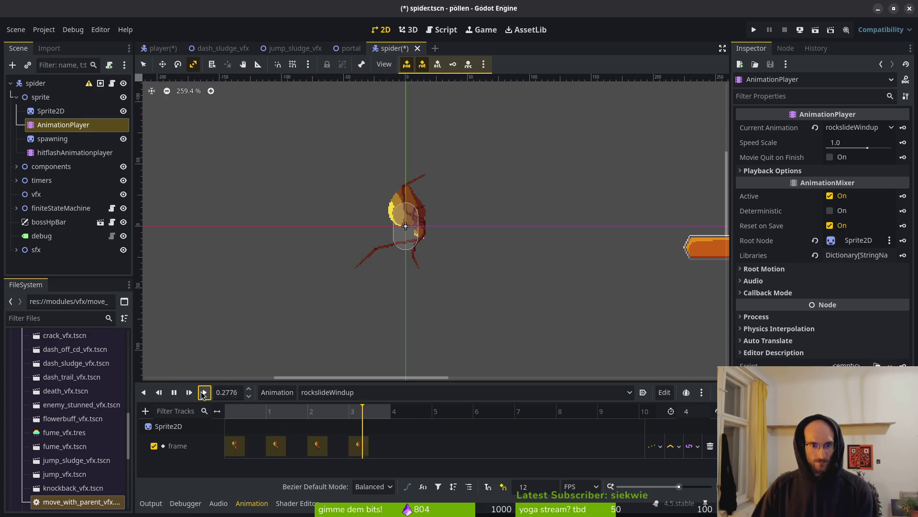
- Switch to the rockslide animation and play it over and over
left_click(351, 391)
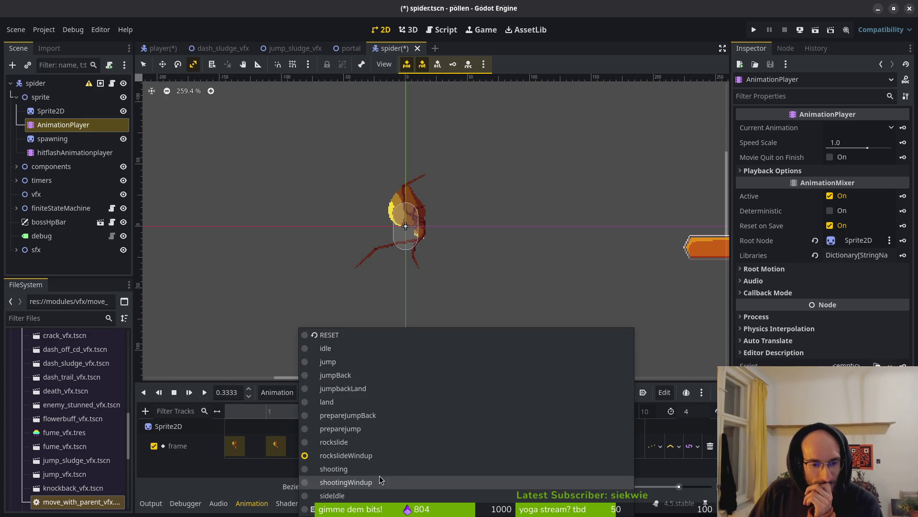
left_click(376, 442)
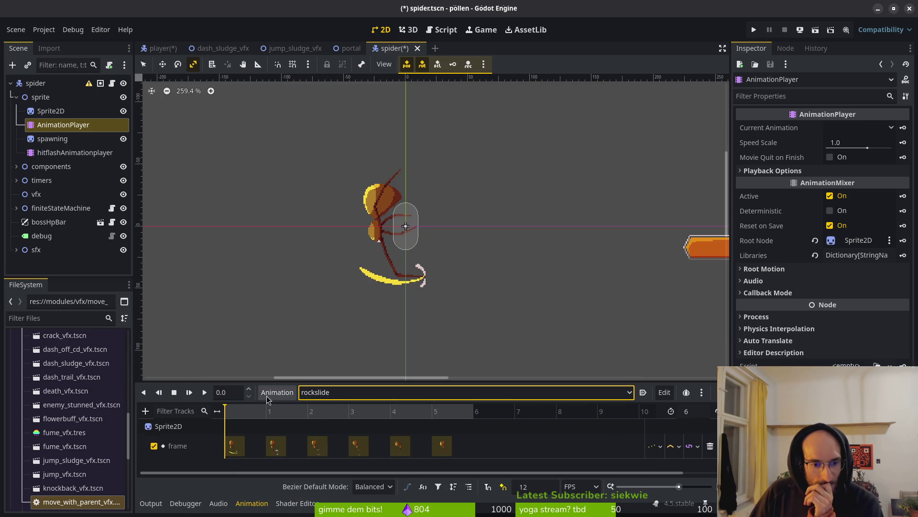
left_click(205, 393)
left_click(205, 392)
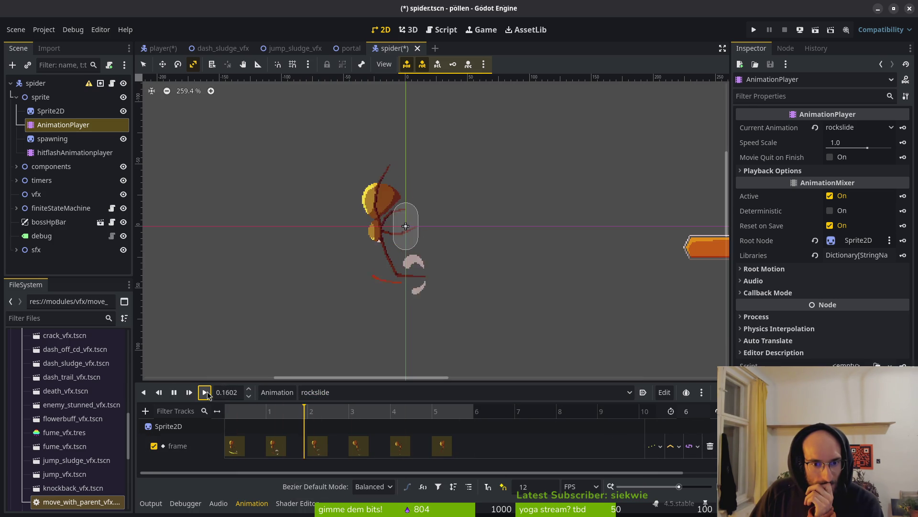
left_click(205, 392)
left_click(205, 393)
left_click(205, 392)
left_click(205, 393)
left_click(205, 392)
left_click(205, 392)
left_click(206, 392)
left_click(206, 392)
left_click(205, 392)
left_click(205, 392)
left_click(205, 392)
left_click(205, 392)
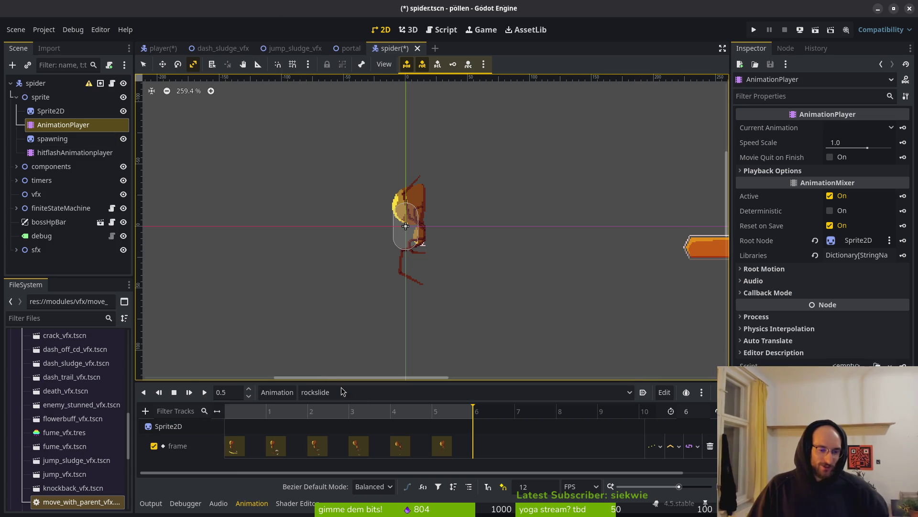
left_click(363, 396)
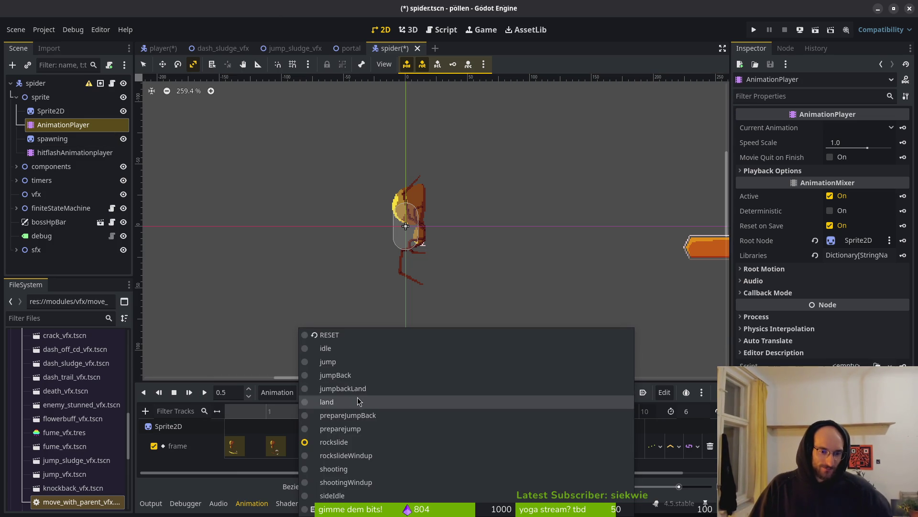
- Step through the rockslide, land, jumpBack and jumpbackLand animations in the Animation dropdown
left_click(355, 446)
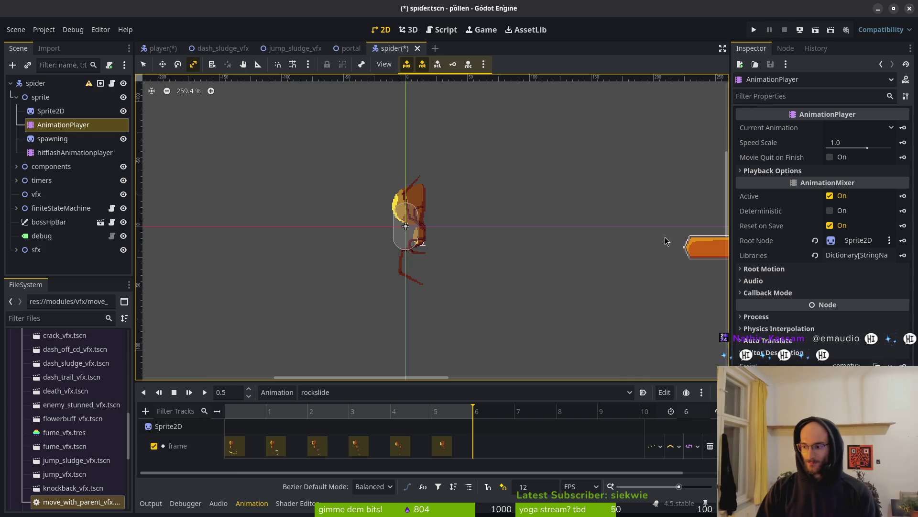
left_click(348, 391)
left_click(362, 410)
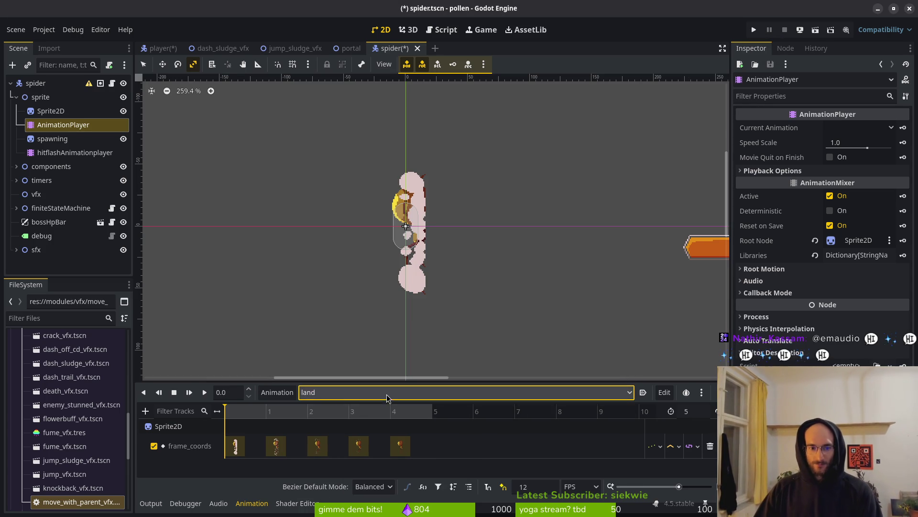
left_click(281, 393)
left_click(361, 393)
left_click(360, 393)
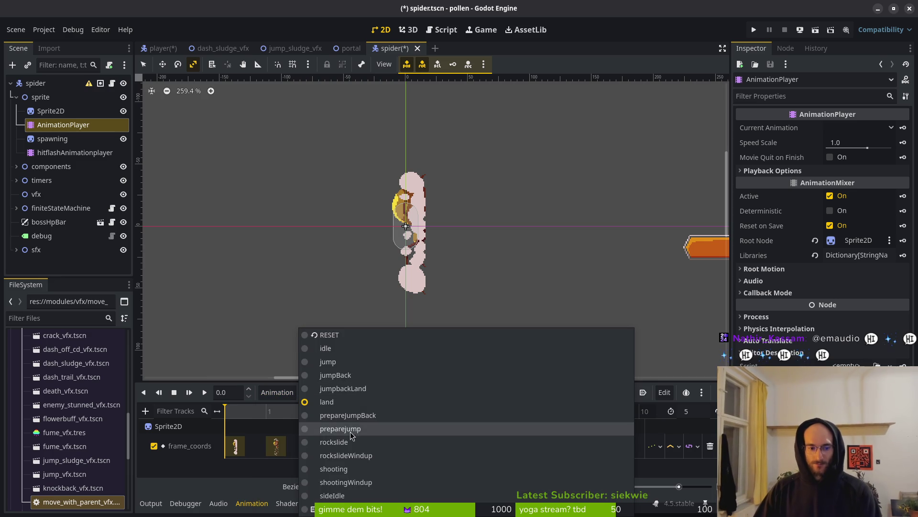
left_click(340, 375)
left_click(361, 393)
left_click(352, 388)
- Play the jump animation, then load land and replay it several times to its end
left_click(355, 387)
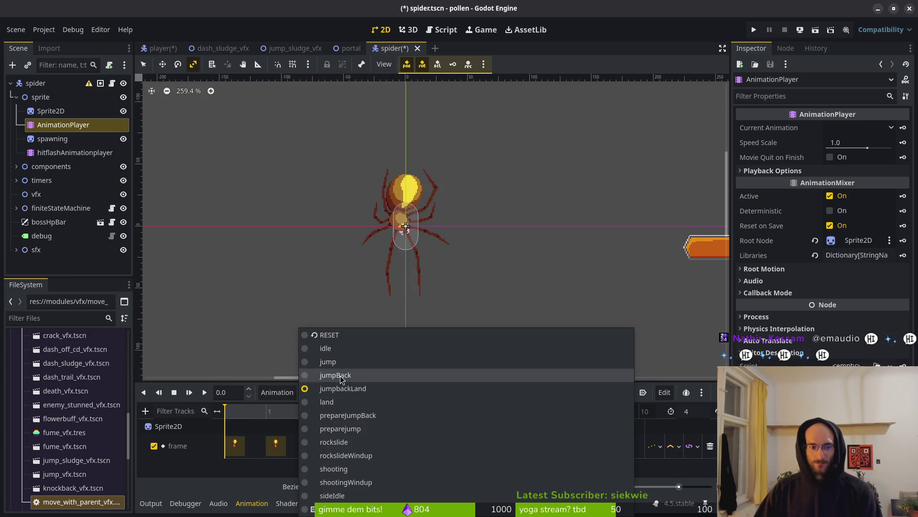
left_click(338, 361)
left_click(204, 392)
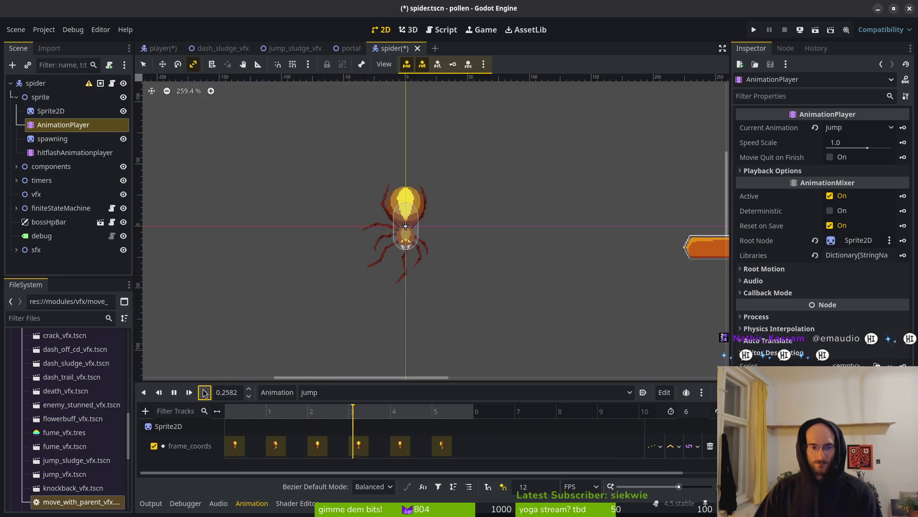
left_click(325, 394)
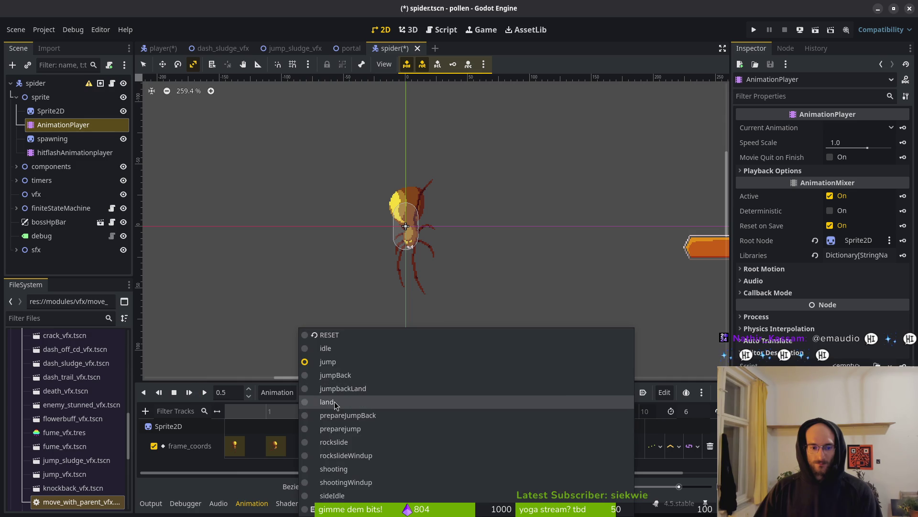
left_click(334, 401)
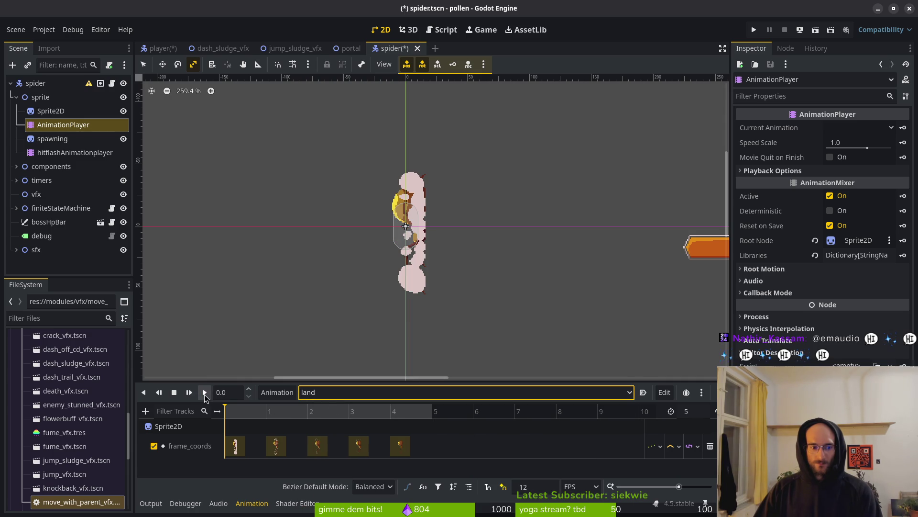
left_click(204, 393)
left_click(204, 393)
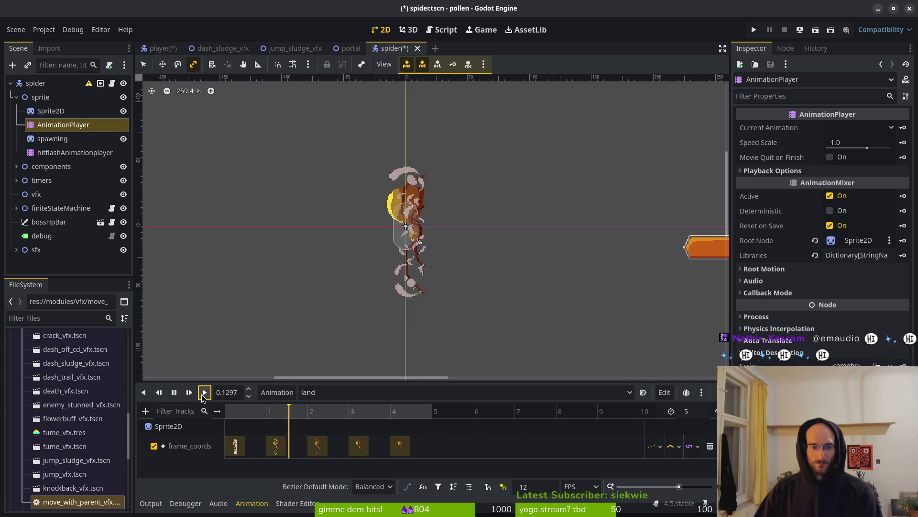
left_click(204, 393)
left_click(204, 393)
left_click(204, 392)
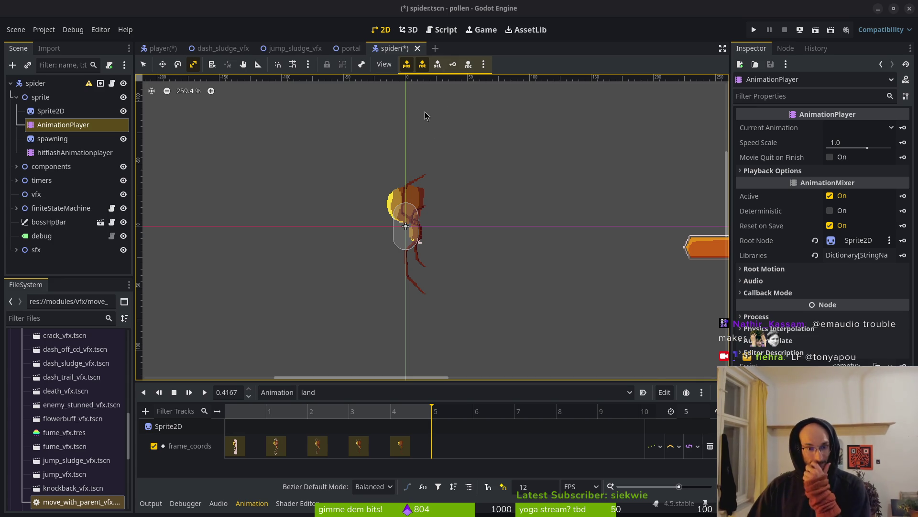
- Collapse the sprite node's children, keep land as the loaded animation, and show the window overview
left_click(16, 97)
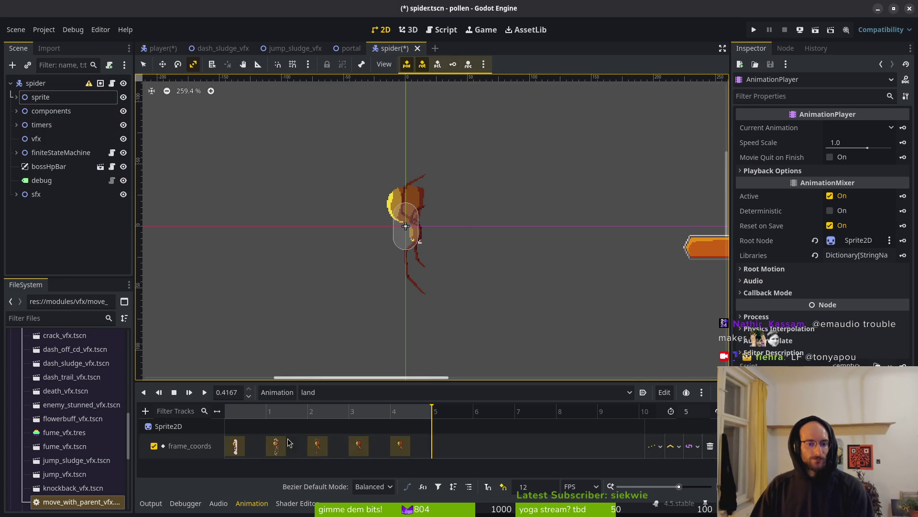
left_click(335, 392)
left_click(357, 405)
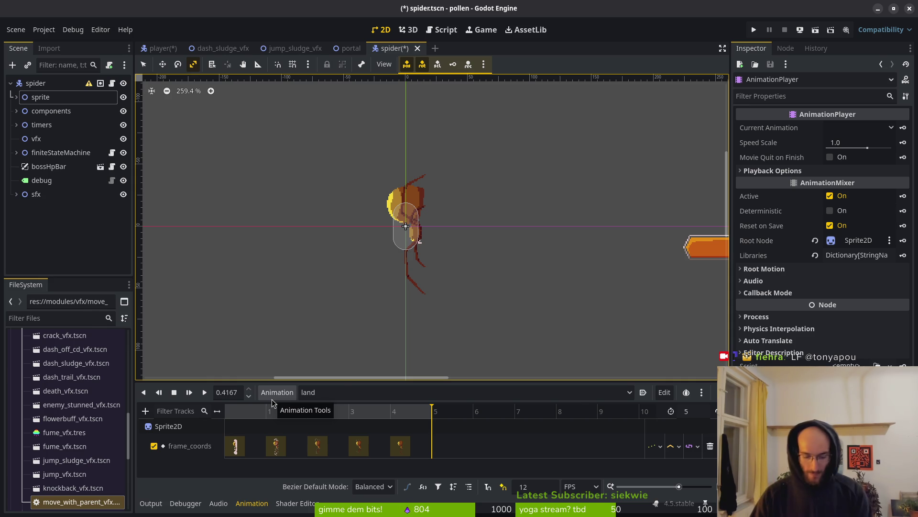
key("super")
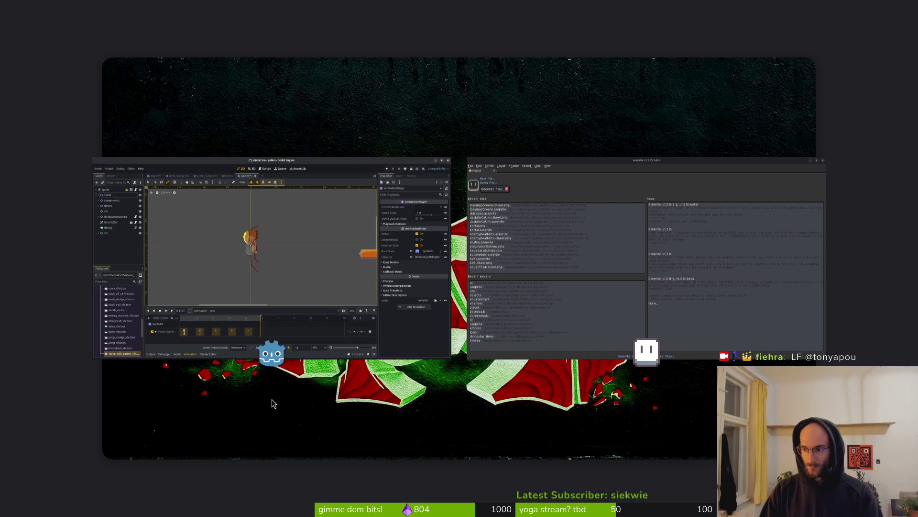
- Find the newest .mp4 in the Screencasts folder and preview it
left_click(273, 403)
scroll(549, 387, "down", 10)
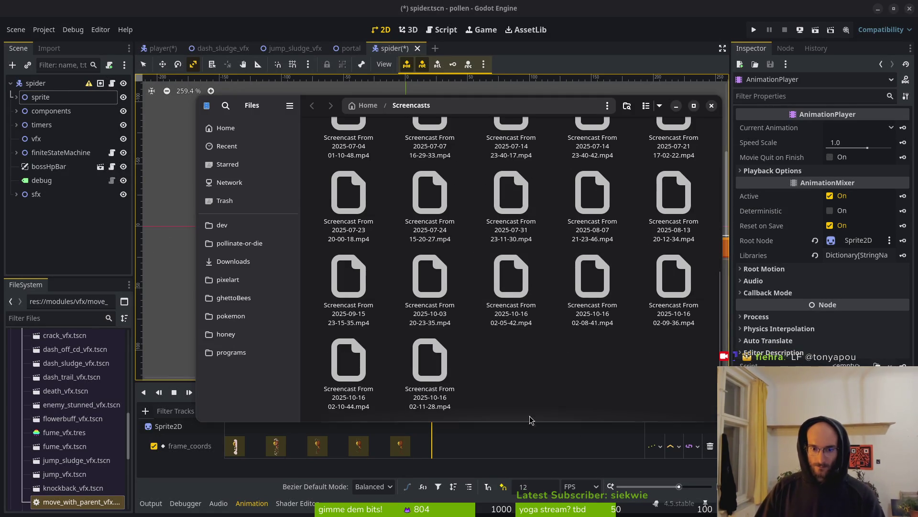
left_click(437, 389)
key("space")
key("space")
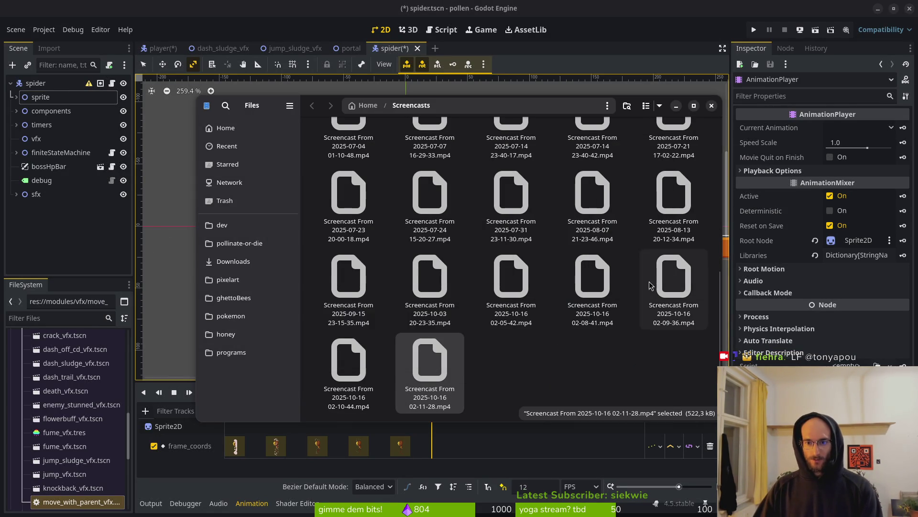
key("Escape")
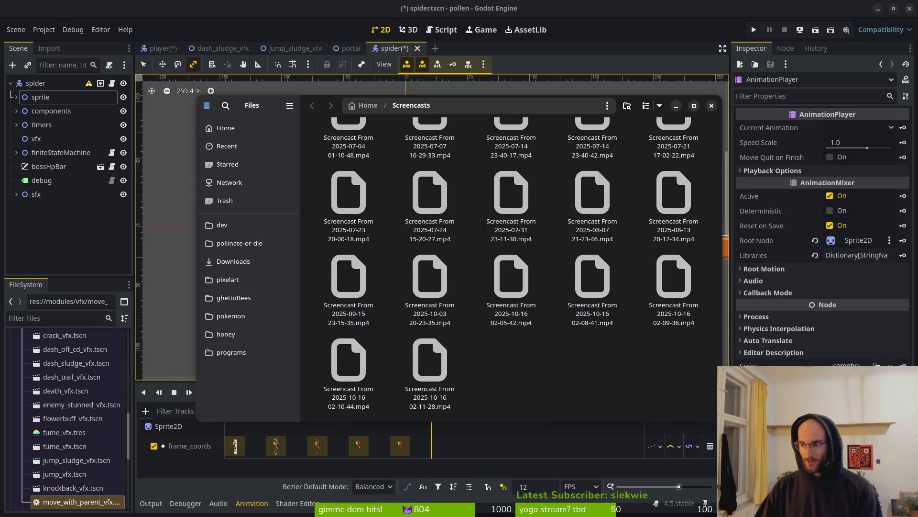
- Launch VLC media player, move its window left, and bring the Screencasts folder back in front
key("super")
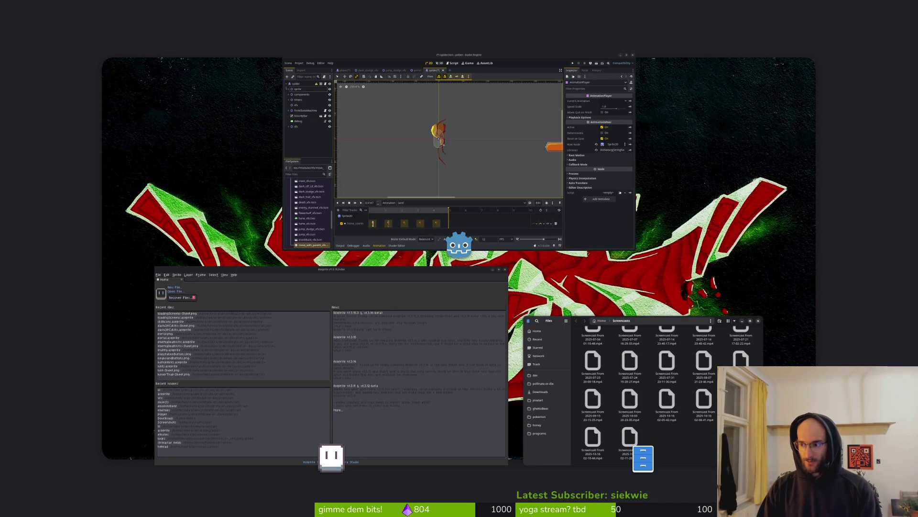
key("super")
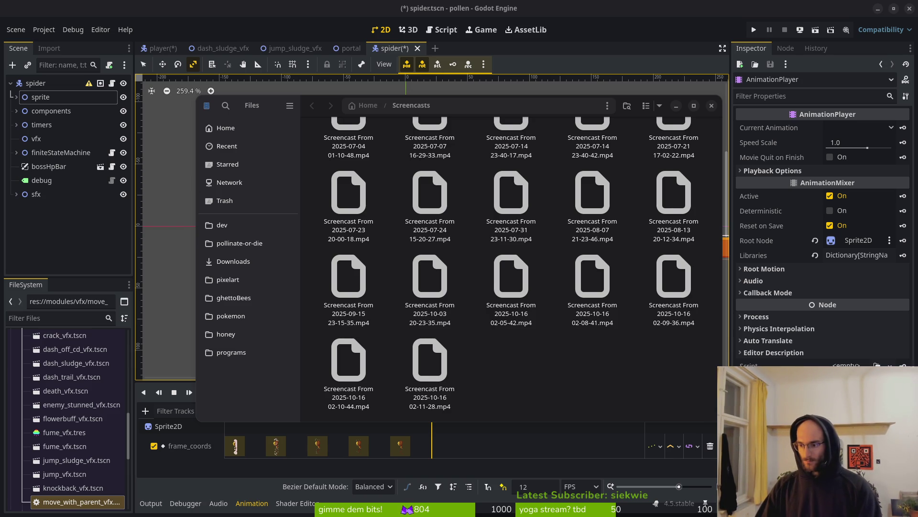
key("alt+Tab")
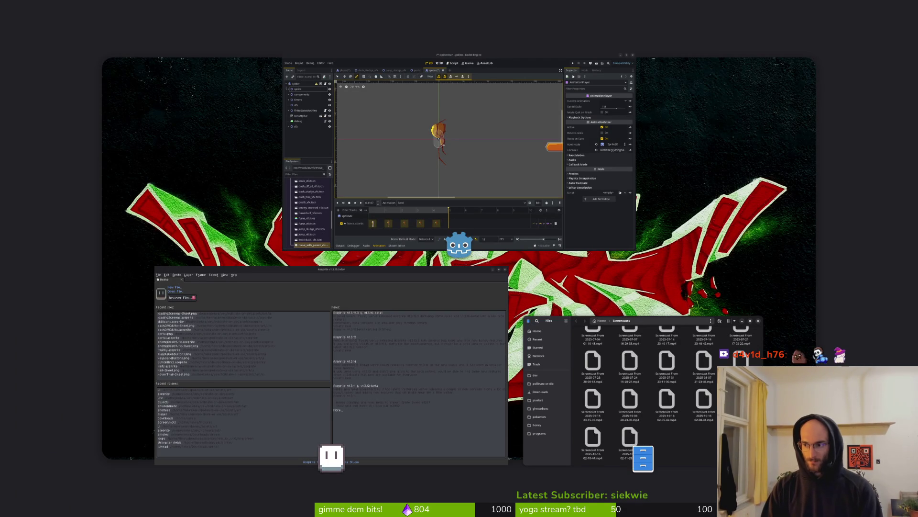
key("super")
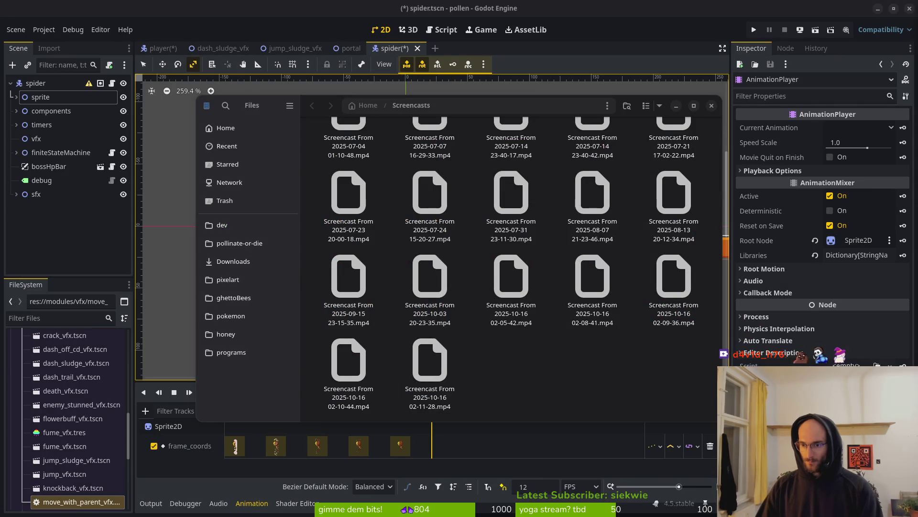
key("Return")
mouse_move(414, 54)
left_mouse_down()
mouse_move(288, 53)
mouse_move(335, 1)
left_mouse_up()
key("alt+Tab")
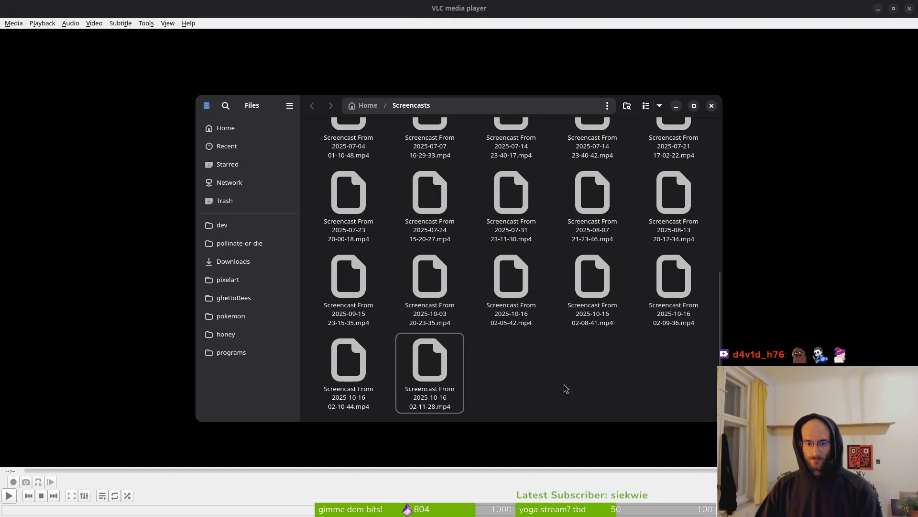
- Open the newest screencast with VLC as the default, dismiss the h264 codec error, and close VLC
right_click(445, 368)
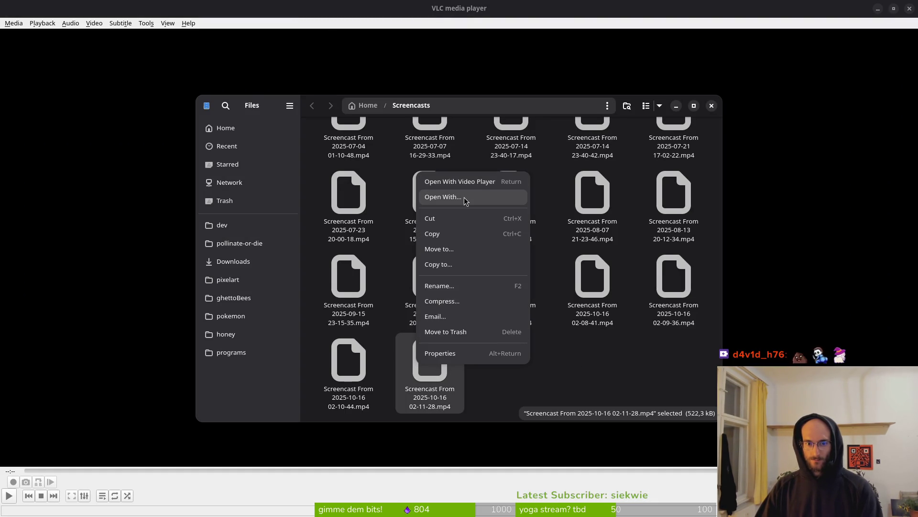
left_click(466, 201)
left_click(432, 257)
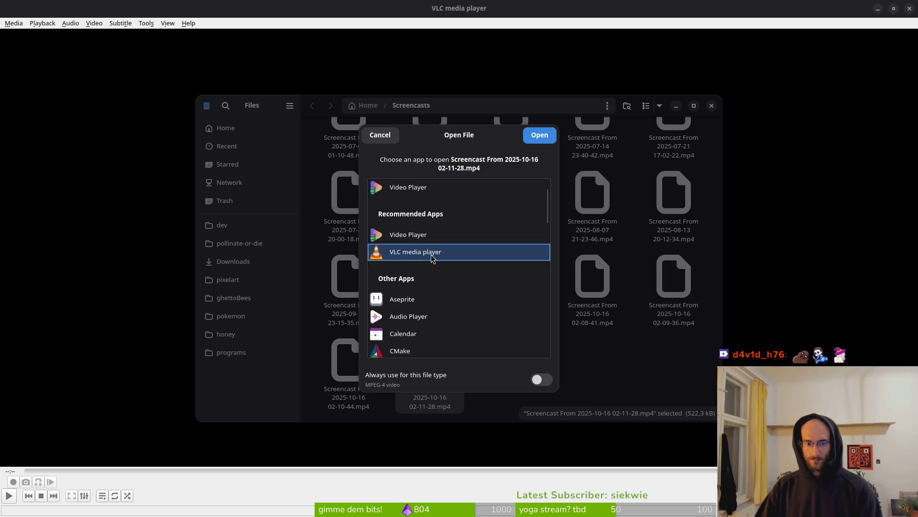
left_click(542, 379)
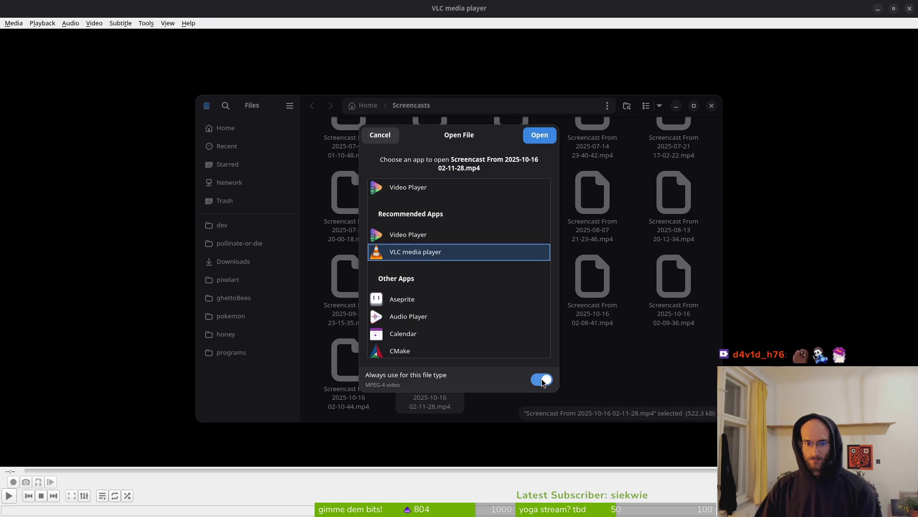
left_click(540, 136)
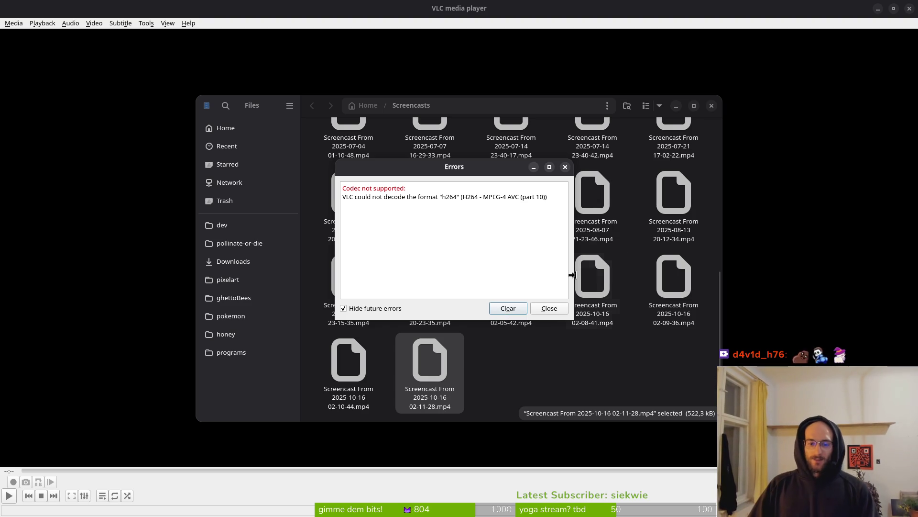
left_click(549, 308)
left_click(910, 9)
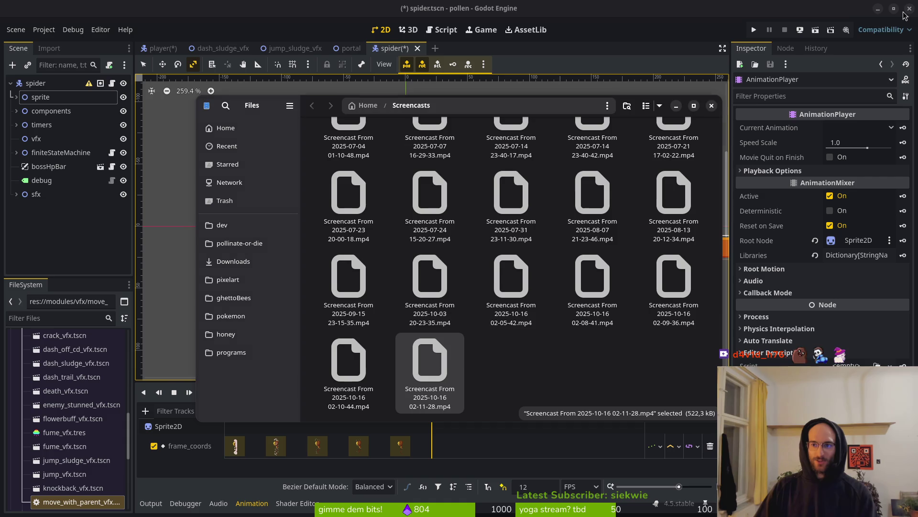
right_click(457, 389)
left_click(486, 211)
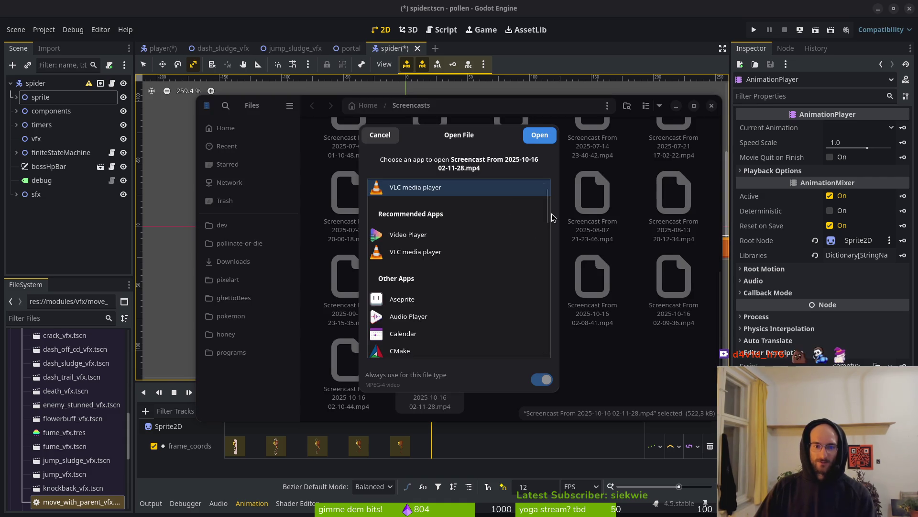
left_click(459, 234)
left_click(542, 379)
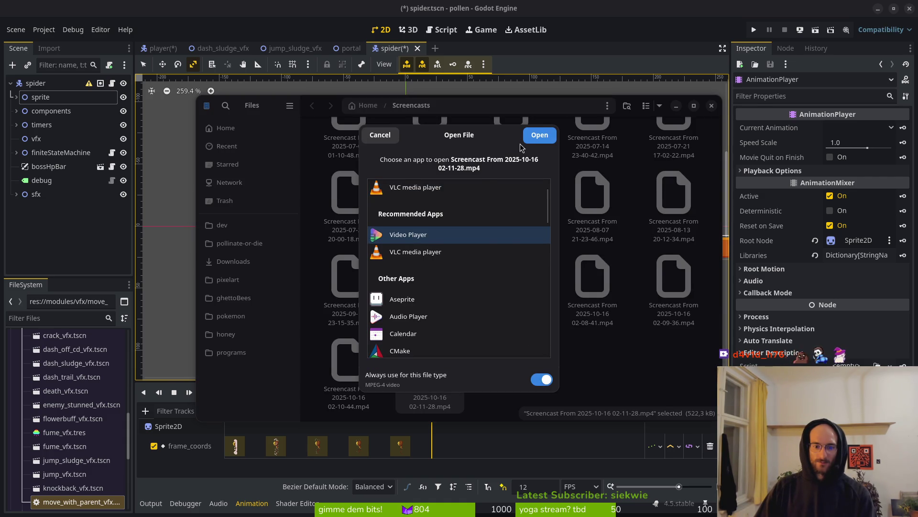
left_click(540, 134)
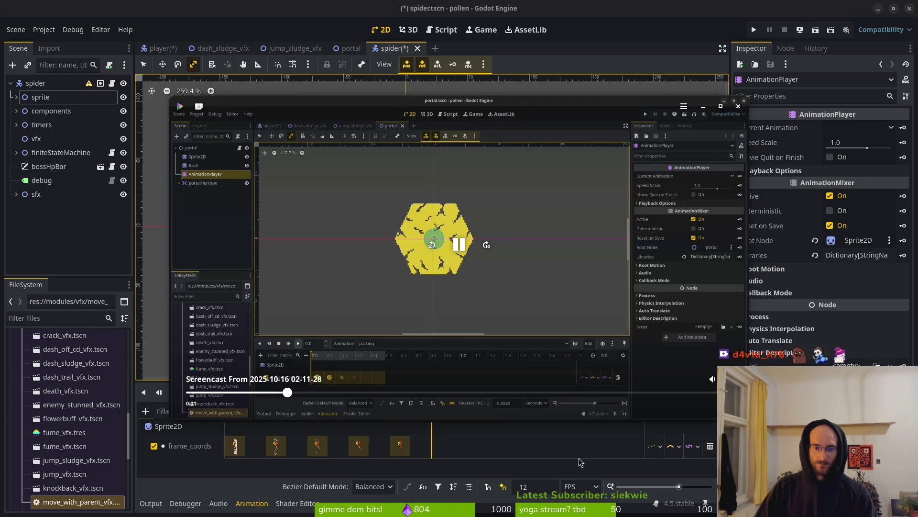
- Play the recording fullscreen, then return to the windowed view
double_click(682, 290)
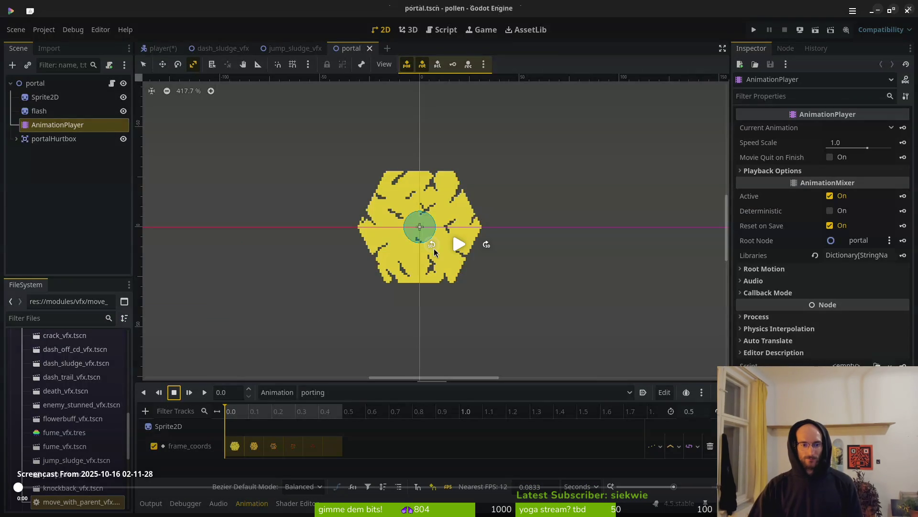
left_click(460, 248)
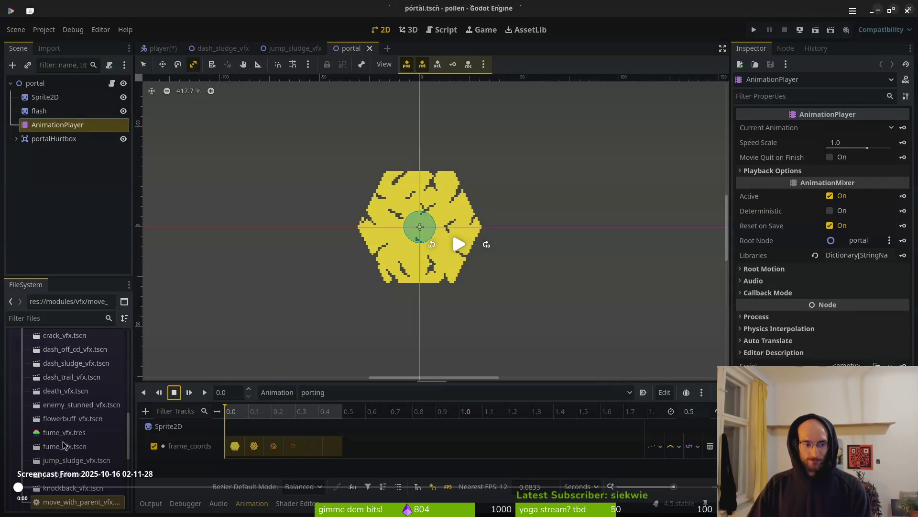
key("Escape")
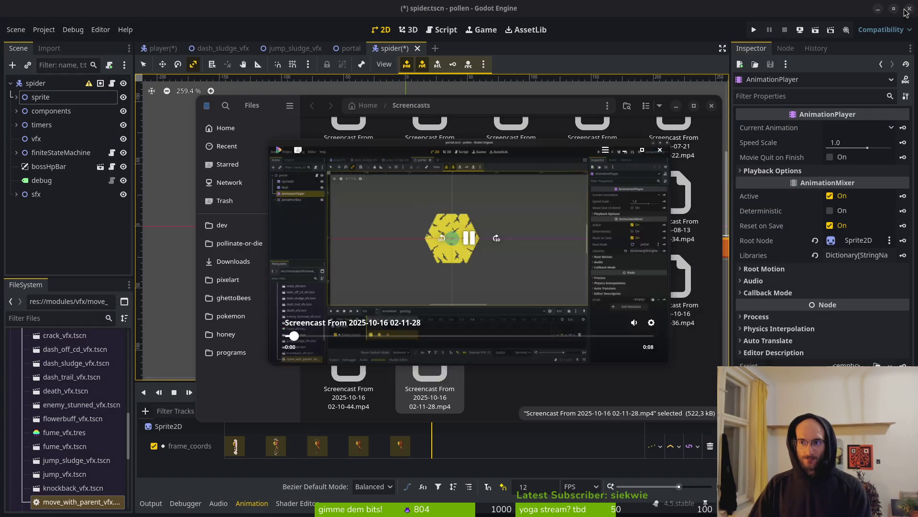
- Close Video Player and Files, run the pollen game, enter the cave portal, start the wave, then return to the hub
left_click(712, 106)
left_click(639, 149)
left_click(754, 30)
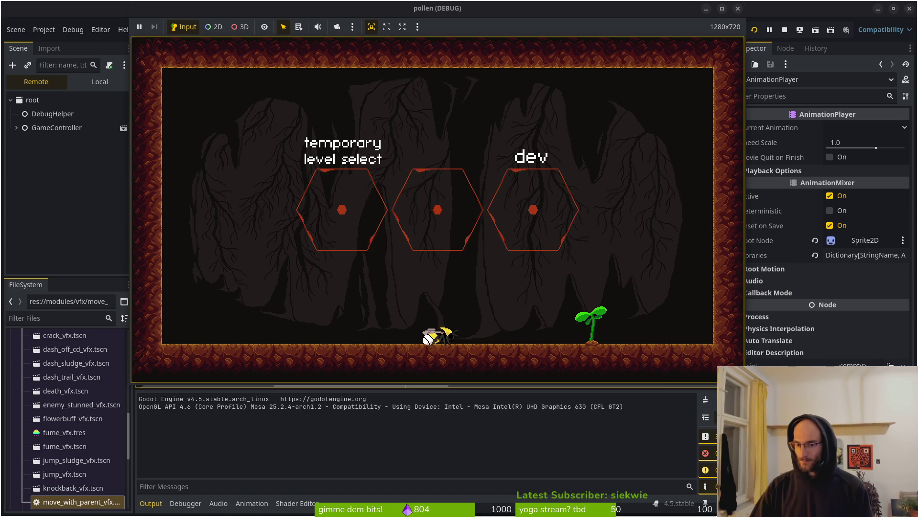
key("space")
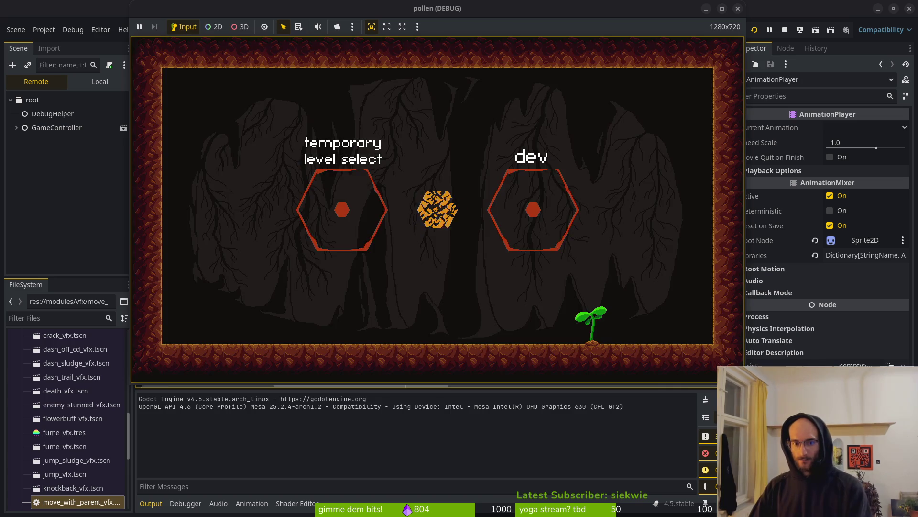
key("super")
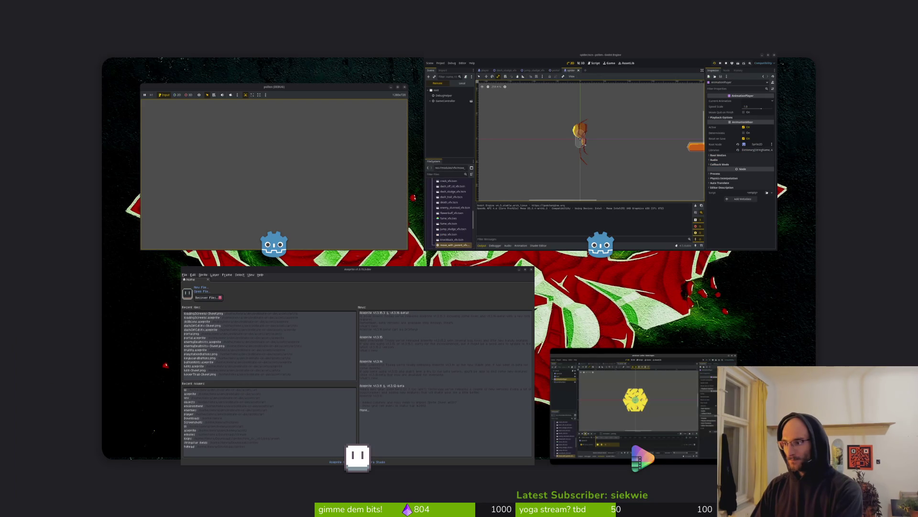
key("super")
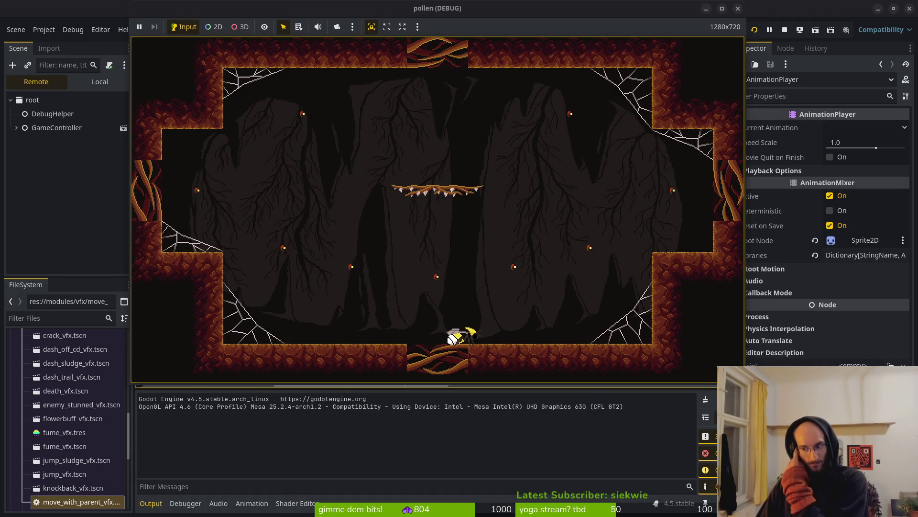
left_click(478, 311)
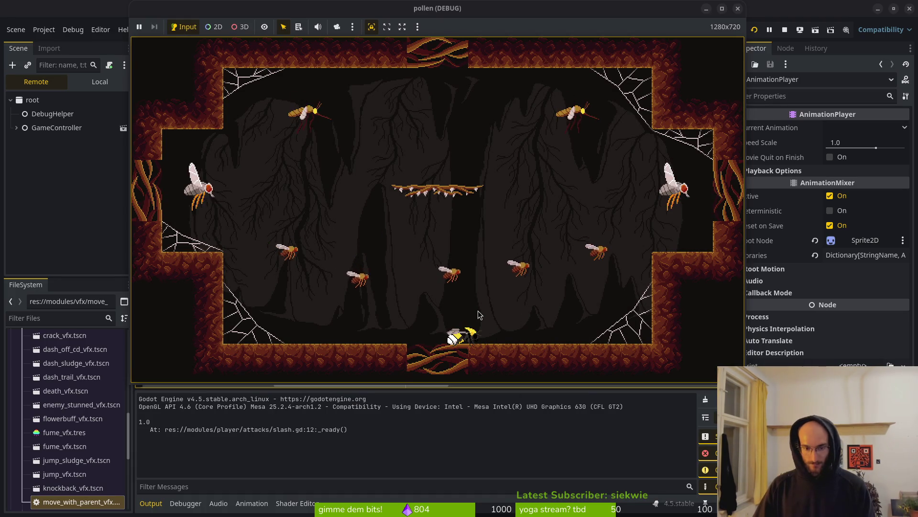
key("r")
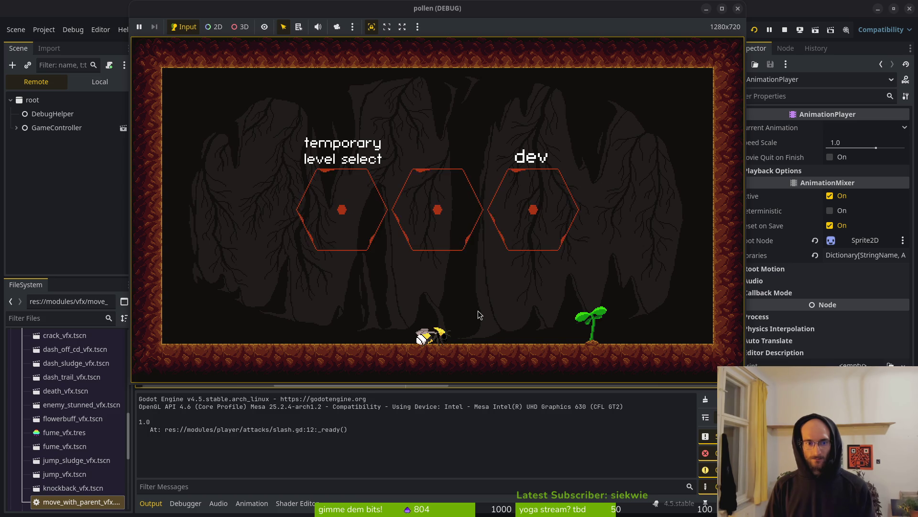
- Stop the game, then rerun and stop it twice more
left_click(784, 30)
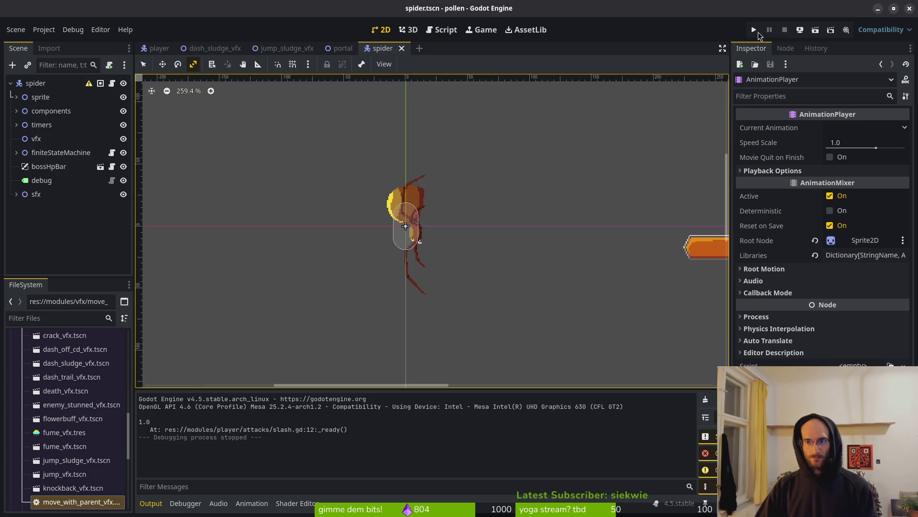
left_click(755, 30)
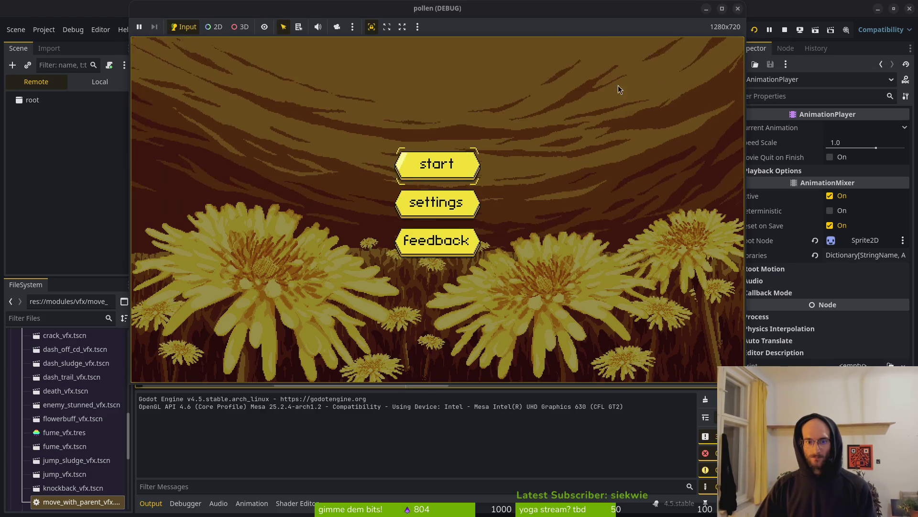
left_click(738, 9)
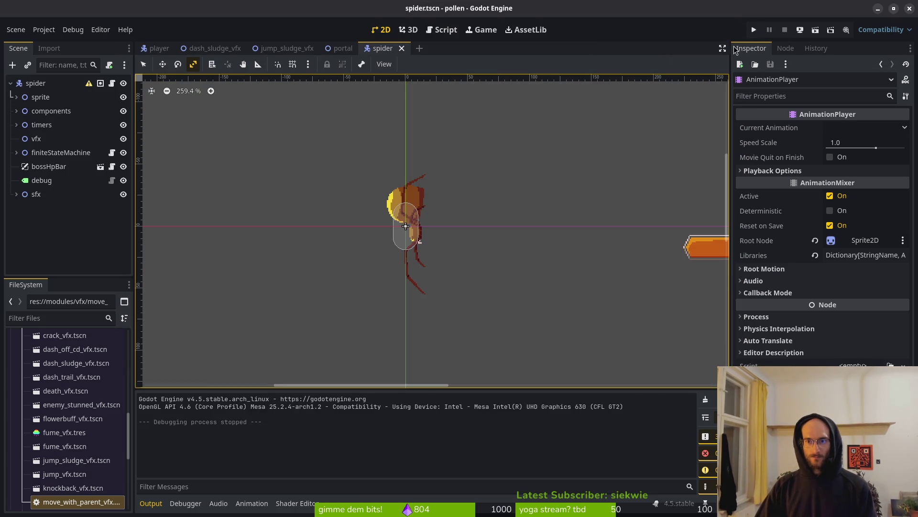
left_click(755, 30)
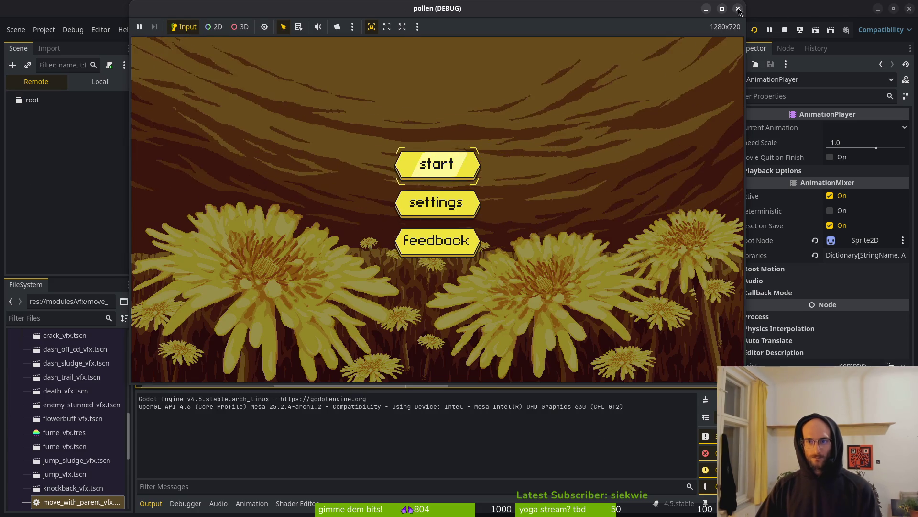
left_click(738, 9)
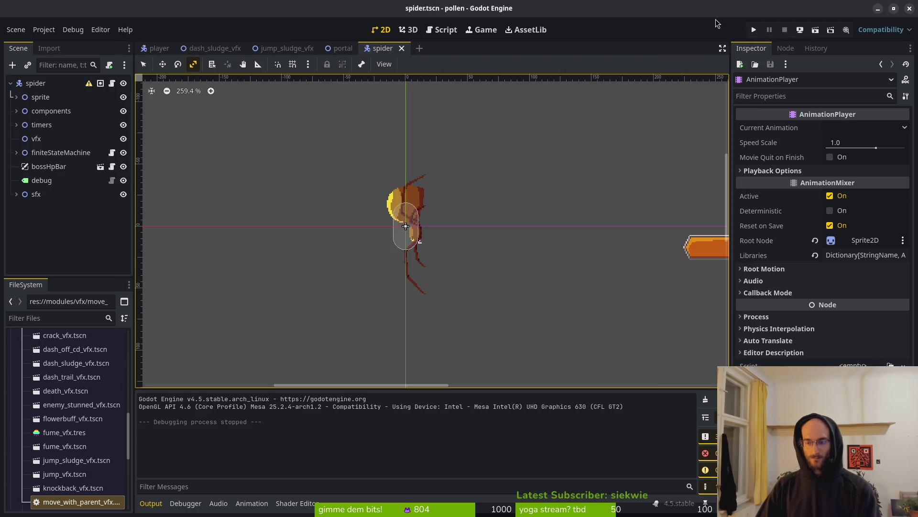
key("ctrl+shift+o")
- Open devlevel.tscn and expand the environment/sludge folder in FileSystem
type("devlevel")
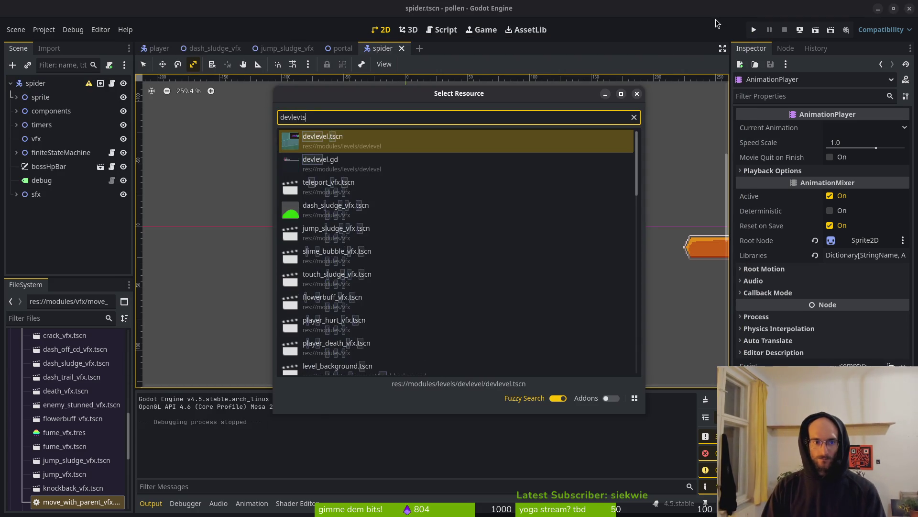
key("Return")
scroll(718, 158, "down", 1)
scroll(507, 241, "right", 4)
scroll(507, 242, "up", 2)
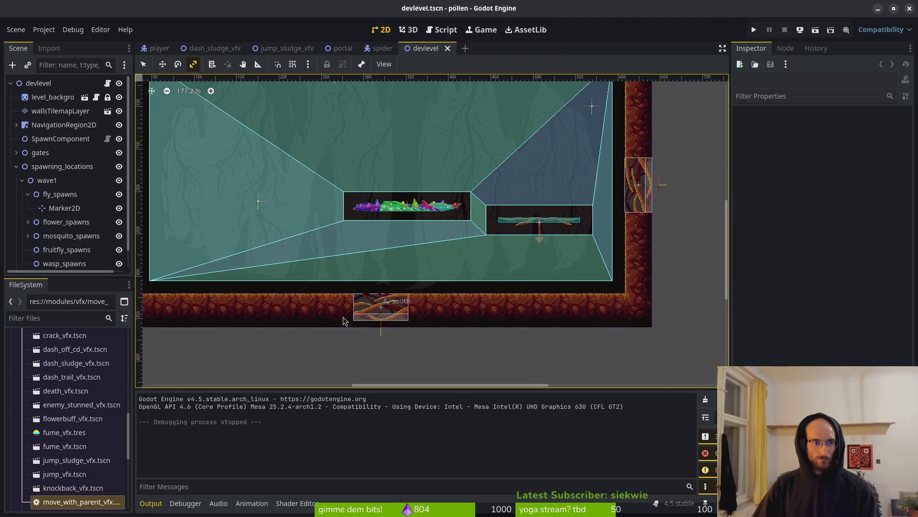
scroll(63, 378, "up", 3)
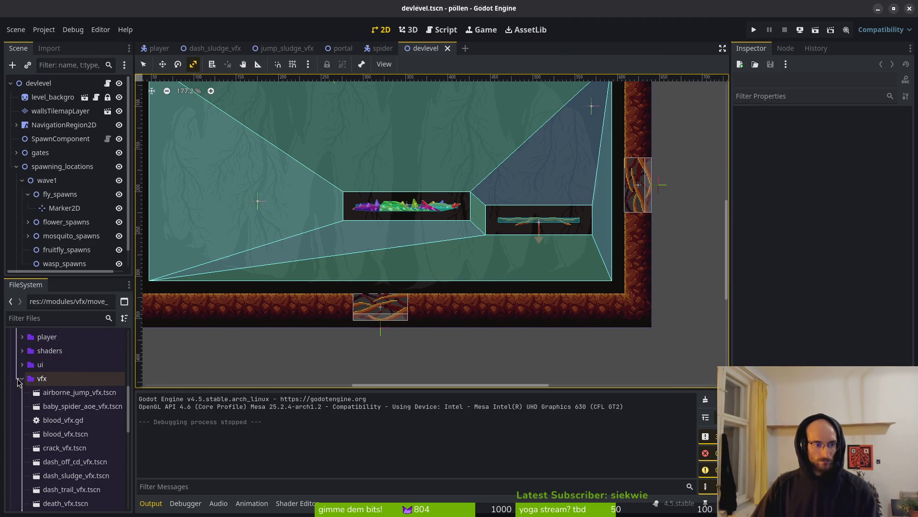
left_click(22, 377)
left_click(22, 375)
scroll(29, 412, "down", 2)
left_click(28, 430)
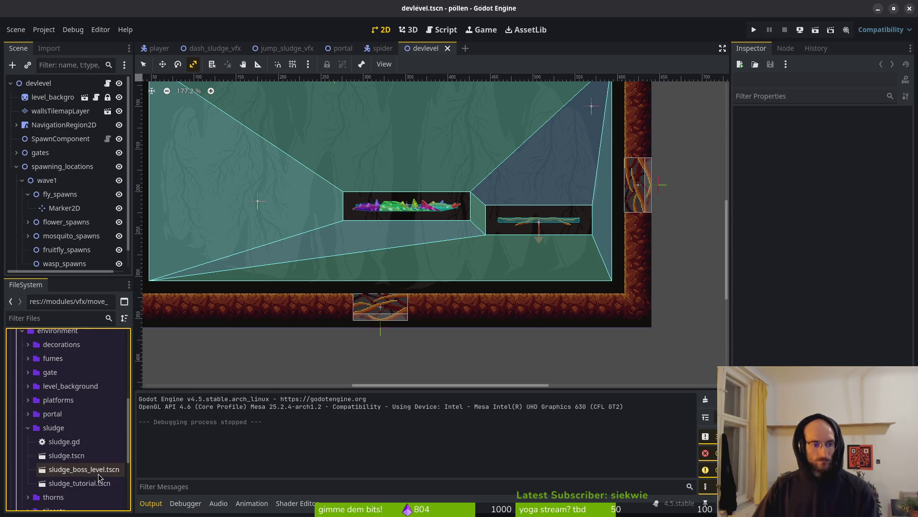
- Drop a sludge_tutorial.tscn instance into the level, move it left along the floor, and save
mouse_move(79, 483)
left_mouse_down()
mouse_move(293, 272)
mouse_move(218, 261)
left_mouse_up()
scroll(228, 326, "up", 1)
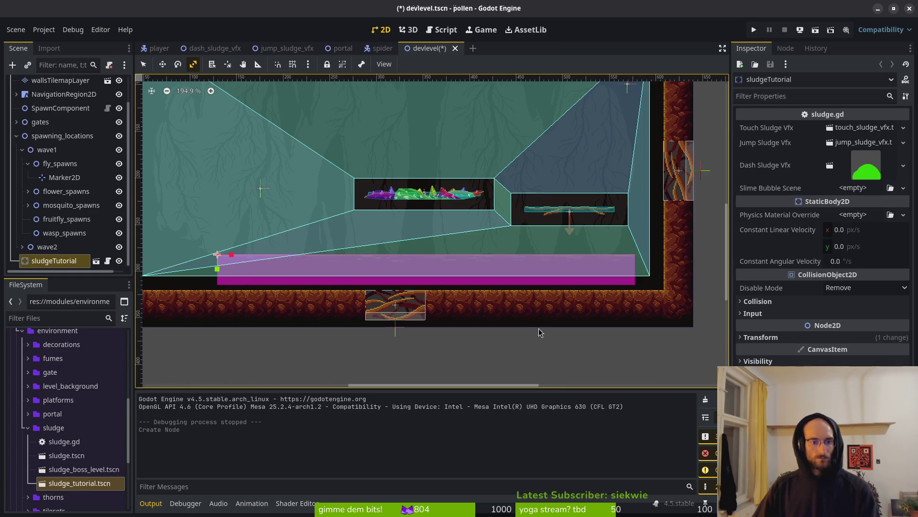
scroll(409, 284, "left", 5)
mouse_move(558, 276)
left_mouse_down()
mouse_move(395, 282)
mouse_move(429, 287)
left_mouse_up()
key("ctrl+z")
mouse_move(507, 278)
left_mouse_down()
mouse_move(498, 263)
mouse_move(469, 274)
left_mouse_up()
key("ctrl+z")
key("ctrl+z")
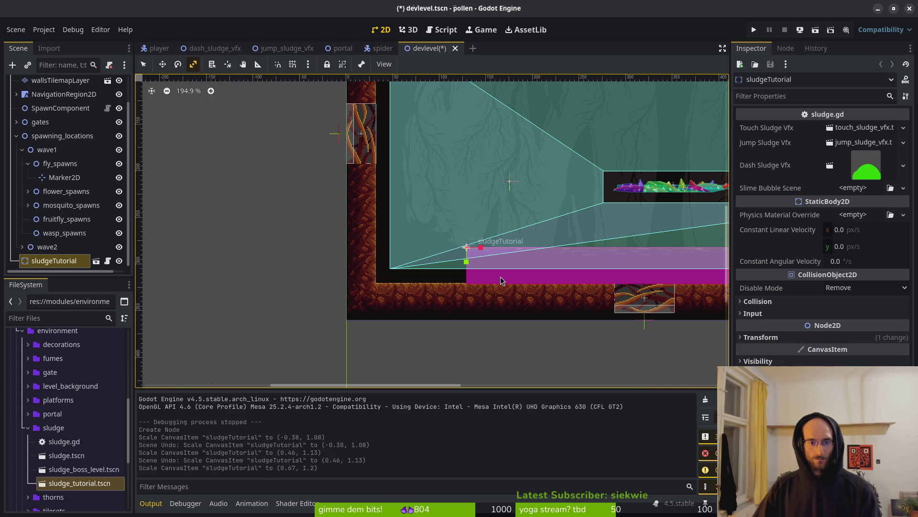
key("q")
left_click_drag(533, 275, 265, 280)
key("Escape")
key("ctrl+s")
- Run the game, attack the moth near the sludge strip, stop, and search resources for 'sludgetu'
left_click(754, 30)
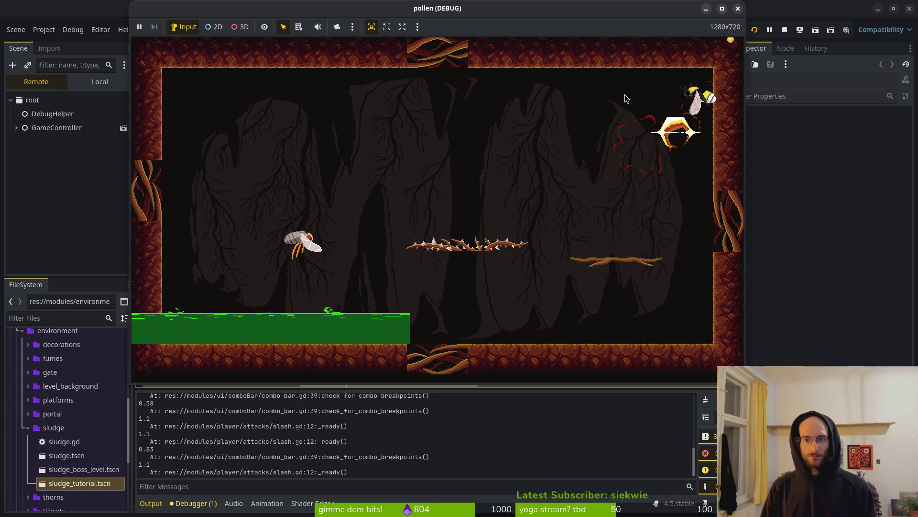
key("Left")
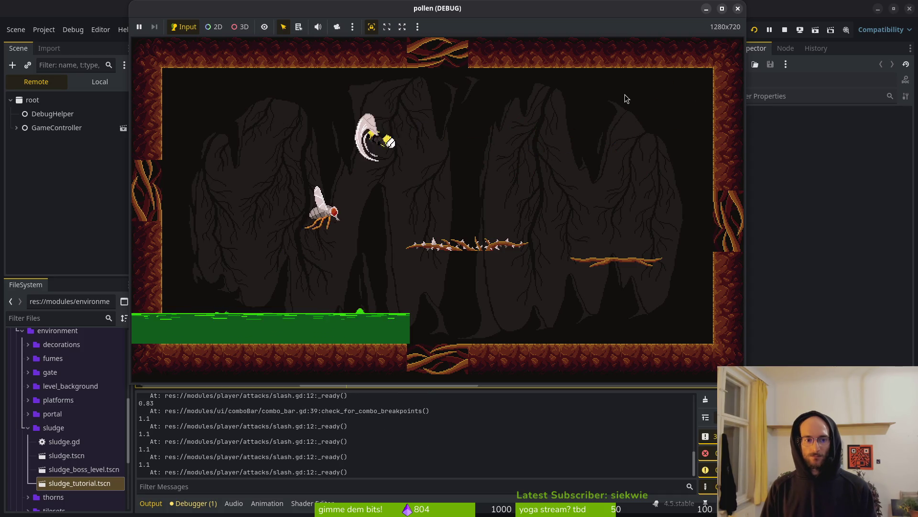
key("Up")
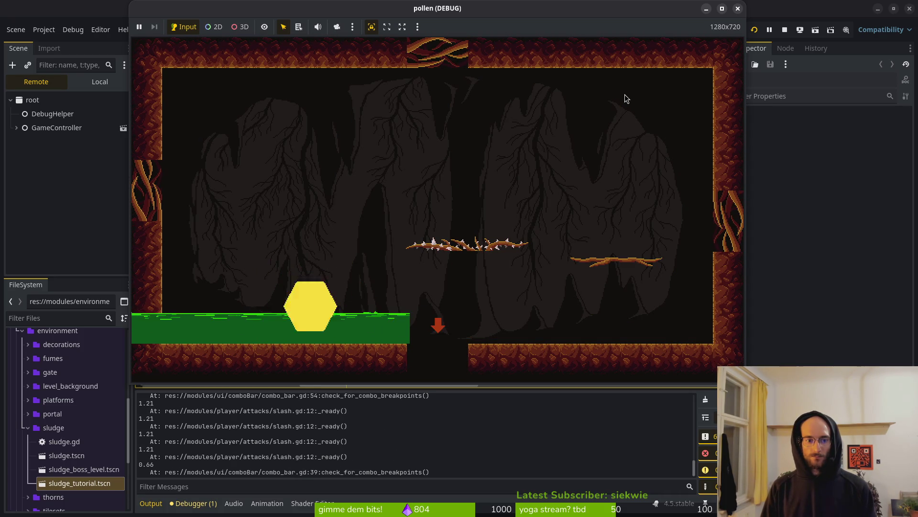
key("F8")
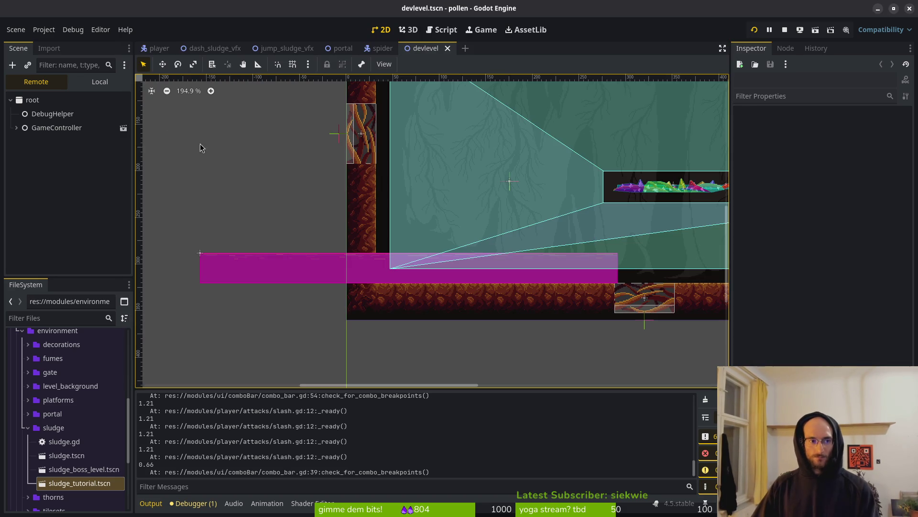
key("shift+alt+o")
type("slu")
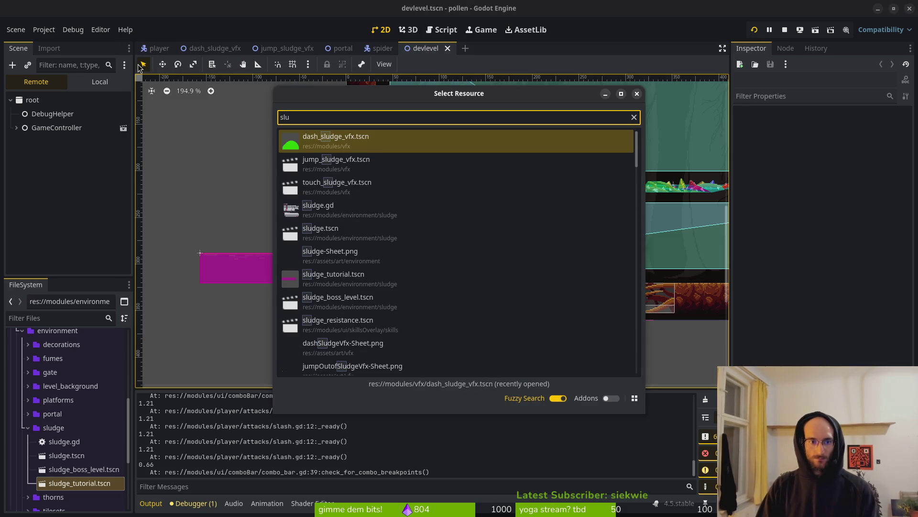
type("dgetu")
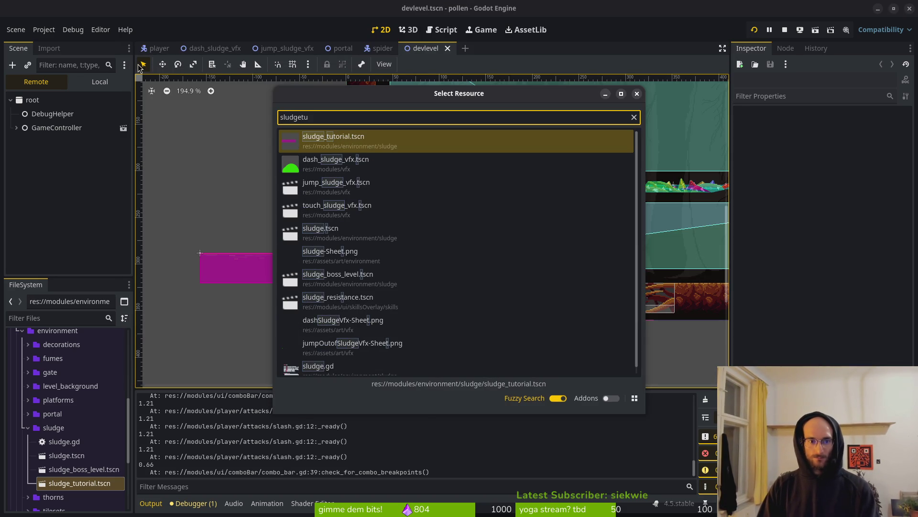
- Open sludge_tutorial.tscn, set its HitboxComponent Damage to 0, and relaunch the game
key("Return")
left_click(84, 79)
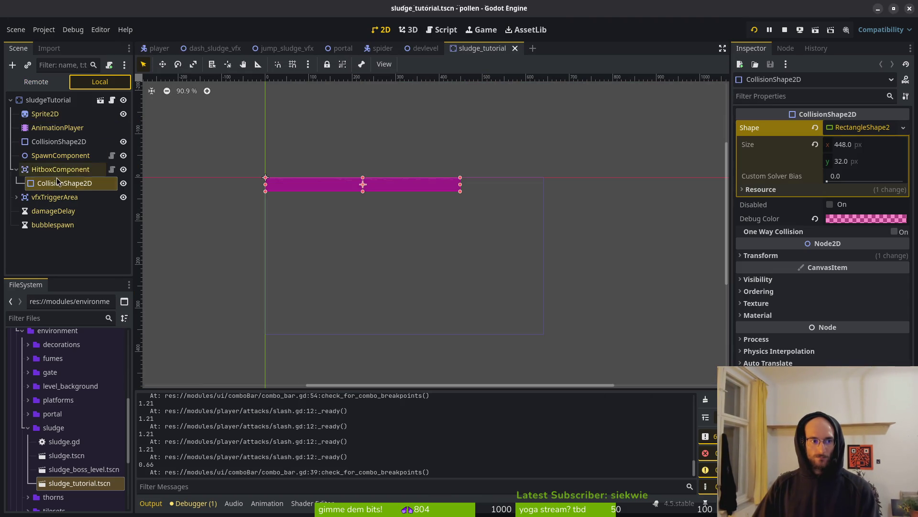
left_click(53, 173)
left_click(854, 128)
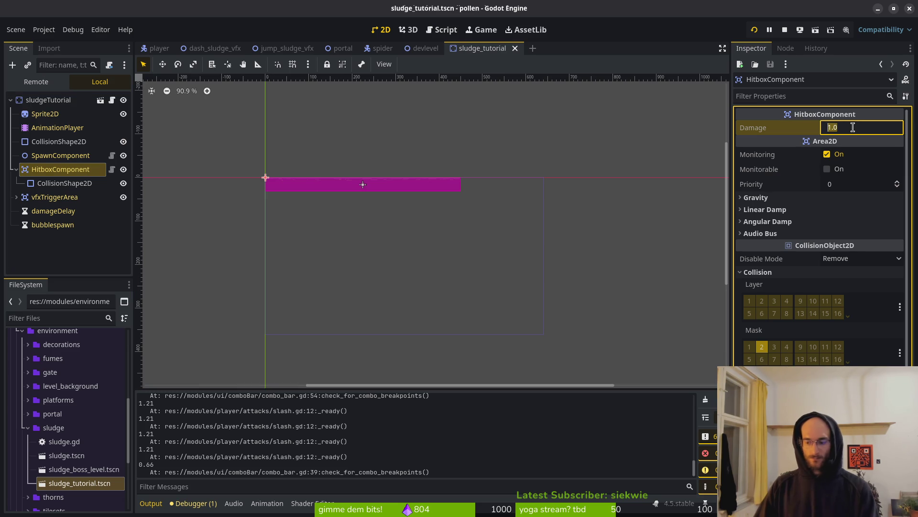
type("0")
key("Return")
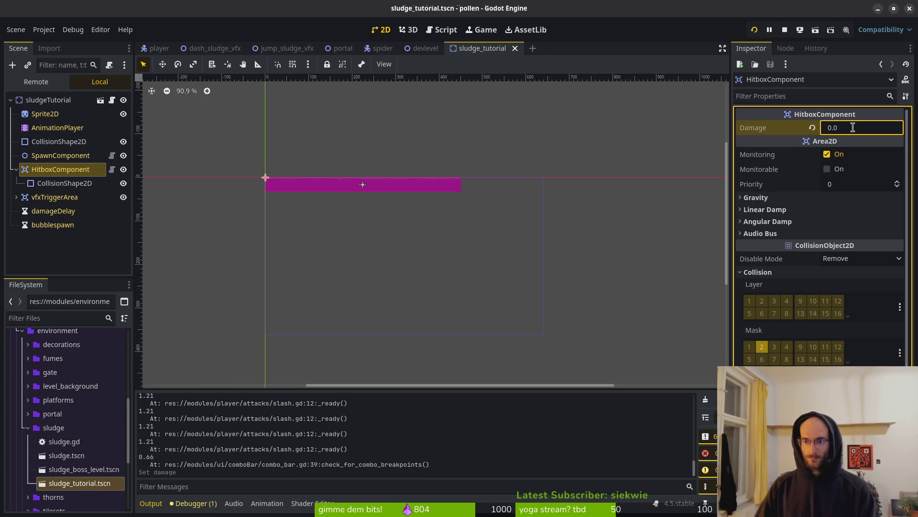
left_click(756, 29)
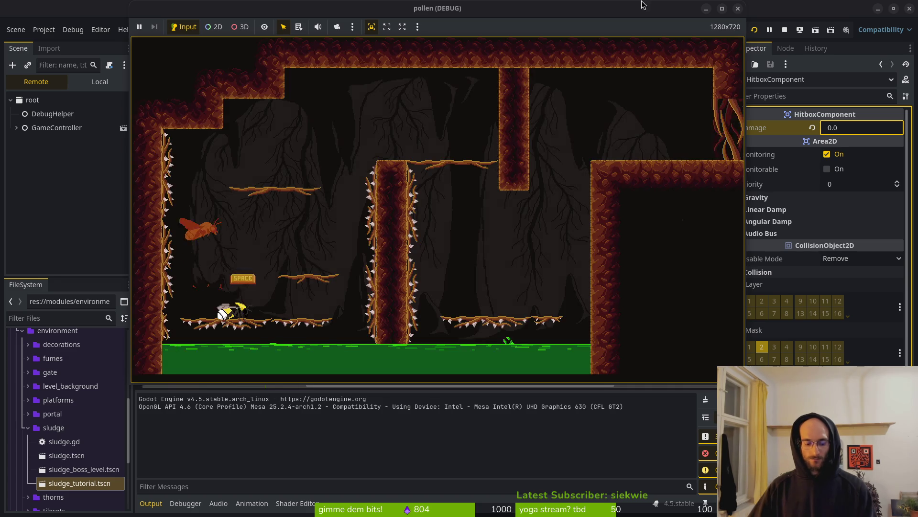
- In the devlevel scene, delete the Marker2D under fly_spawns
key("alt+Tab")
left_click(424, 51)
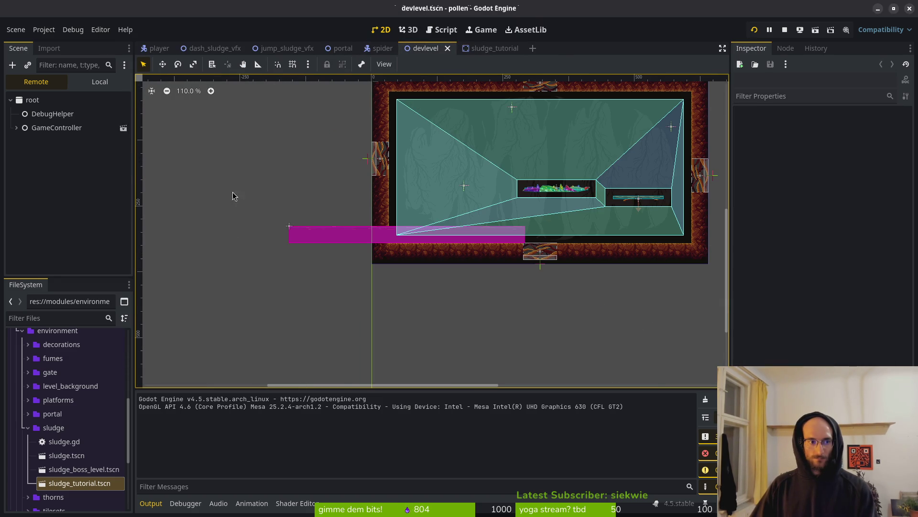
left_click(84, 82)
left_click(72, 194)
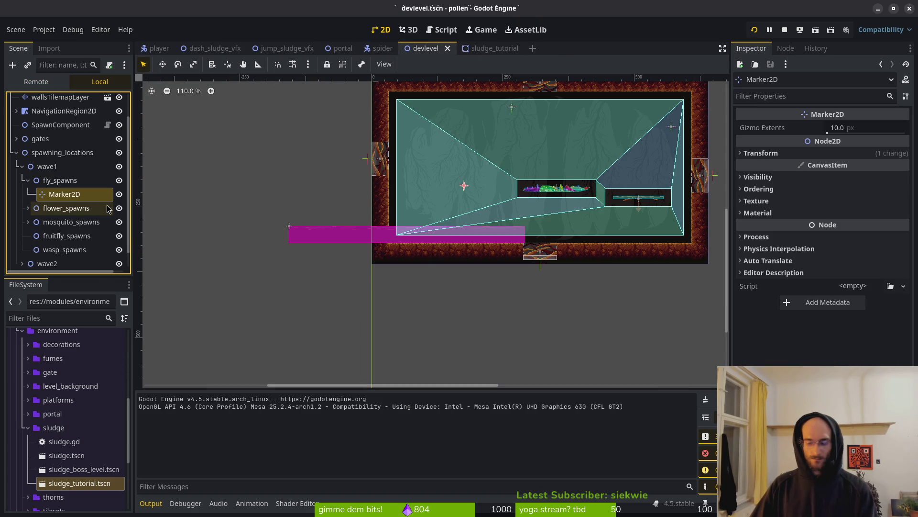
key("Delete")
key("Return")
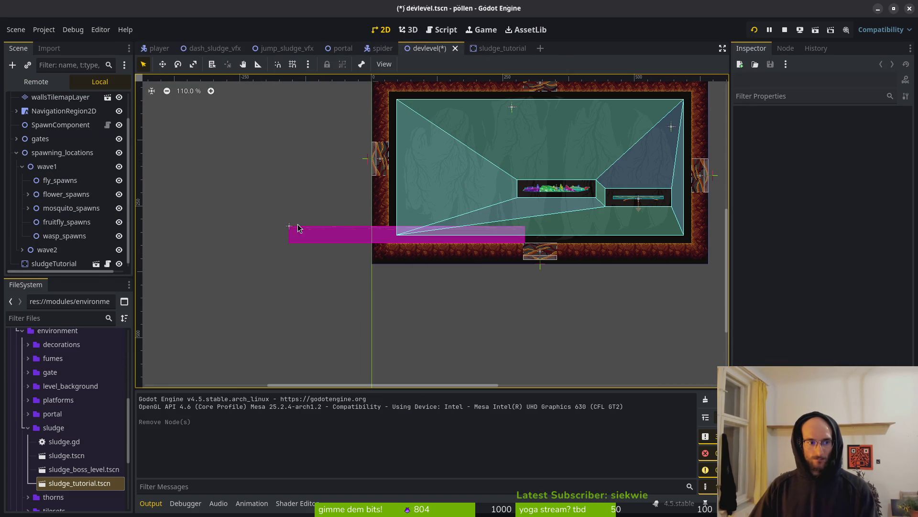
- Delete the Marker2Ds under mosquito_spawns and flower_spawns, then save the scene
left_click(28, 208)
left_click(59, 226)
key("Delete")
key("Return")
left_click(28, 194)
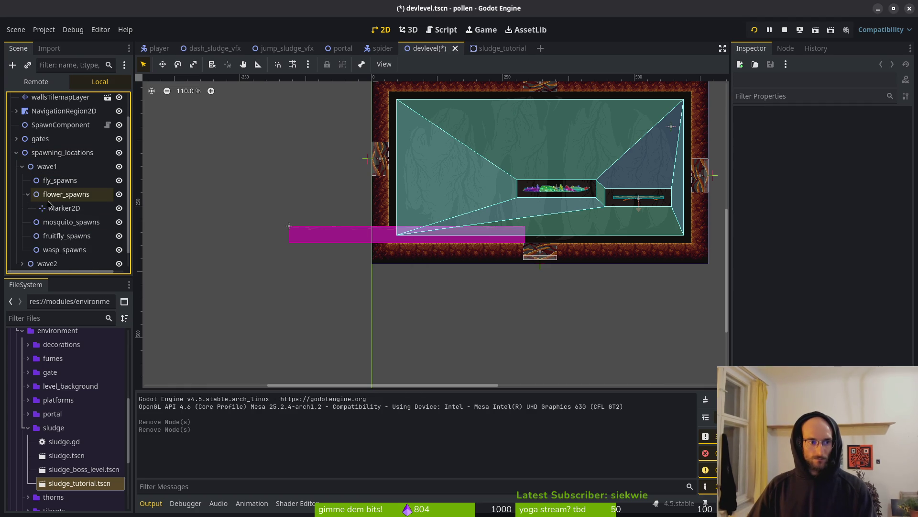
left_click(84, 208)
key("Delete")
key("Return")
key("ctrl+s")
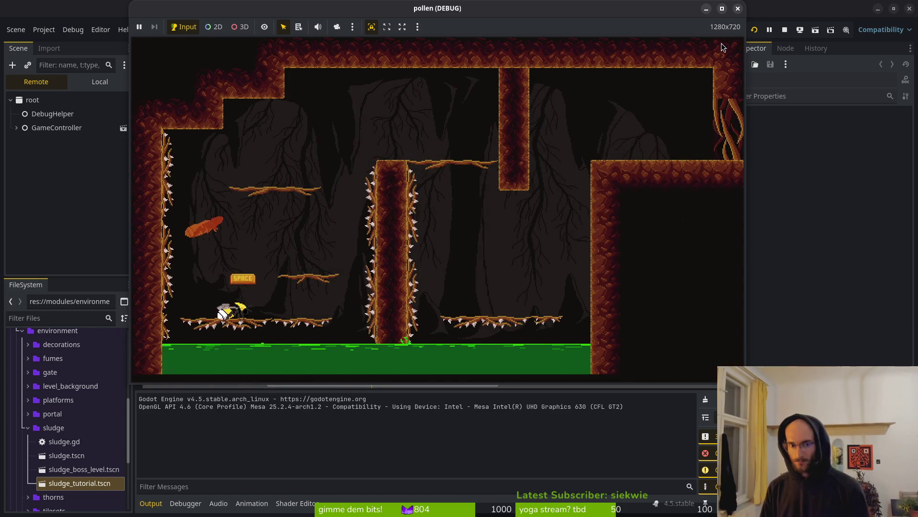
- Dash the bee up off the green sludge strip, then stop the game
key("space")
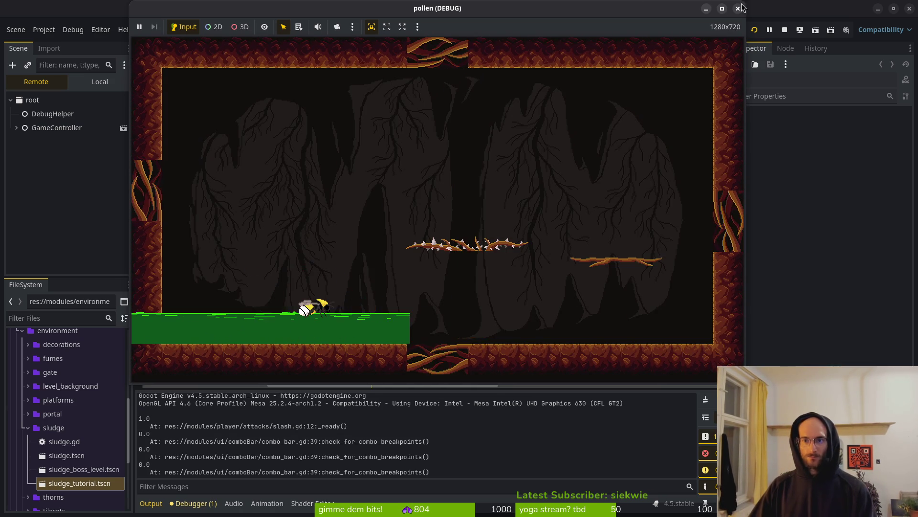
left_click(785, 27)
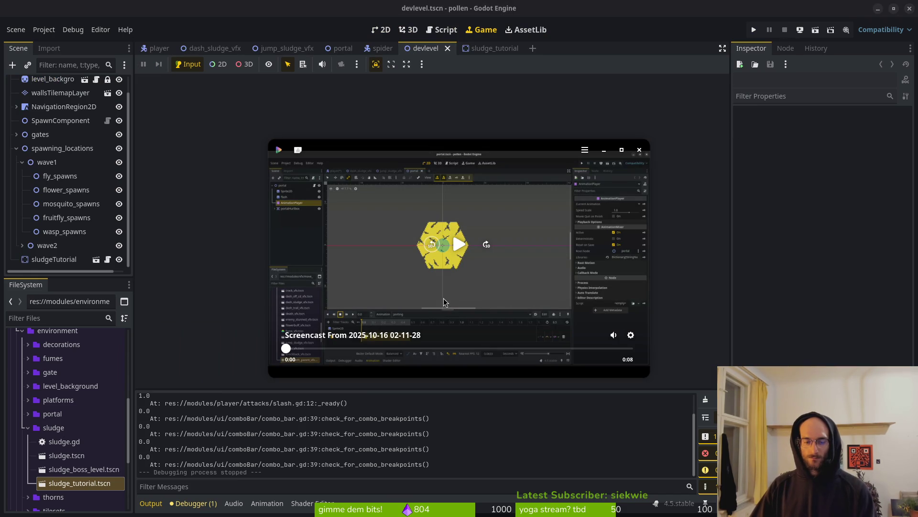
- Revert the sludge_tutorial hitbox Damage back to 1.0 with an undo
left_click(698, 128)
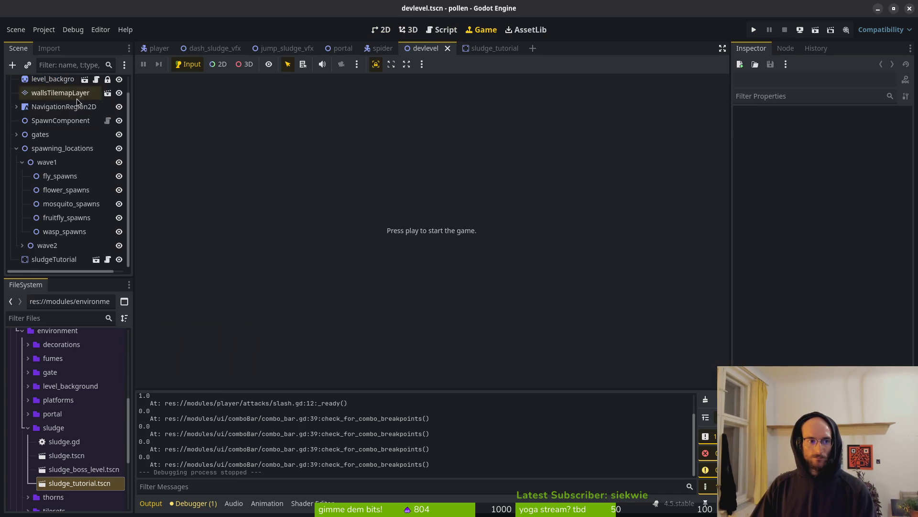
left_click(489, 49)
key("ctrl+z")
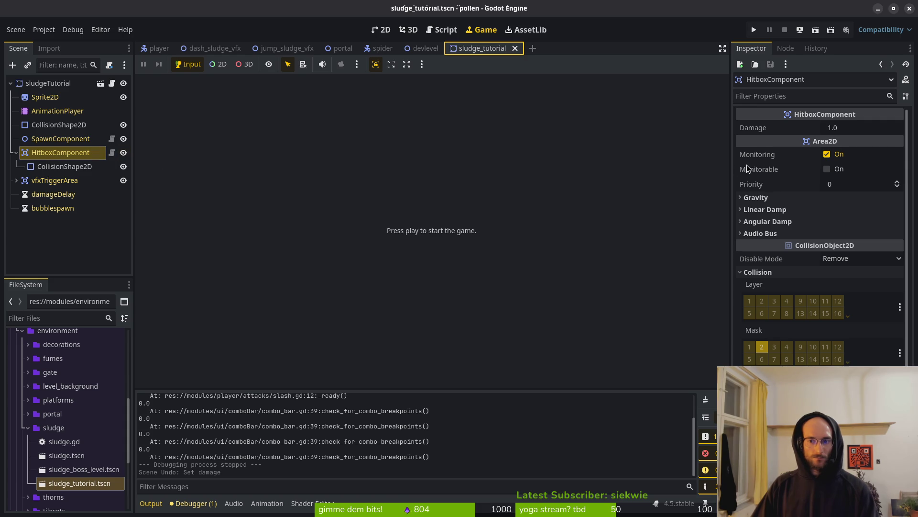
- Disable the HitboxComponent's CollisionShape2D and run the game to test it
left_click(64, 166)
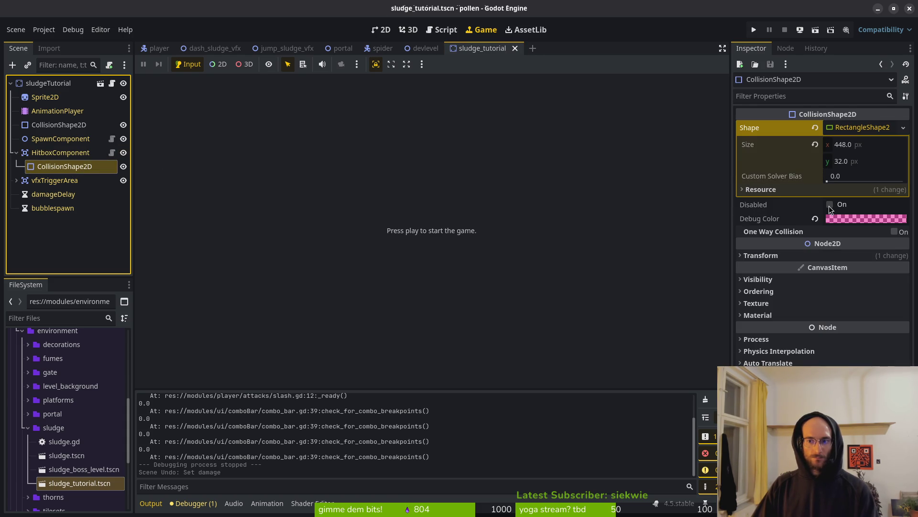
left_click(830, 204)
left_click(754, 30)
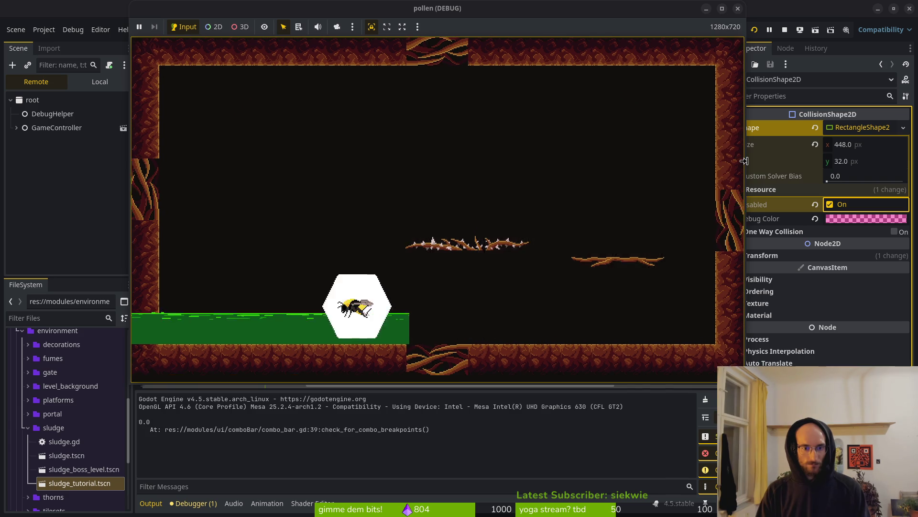
- Jump and dash the bee up out of the sludge in the running game
key("space")
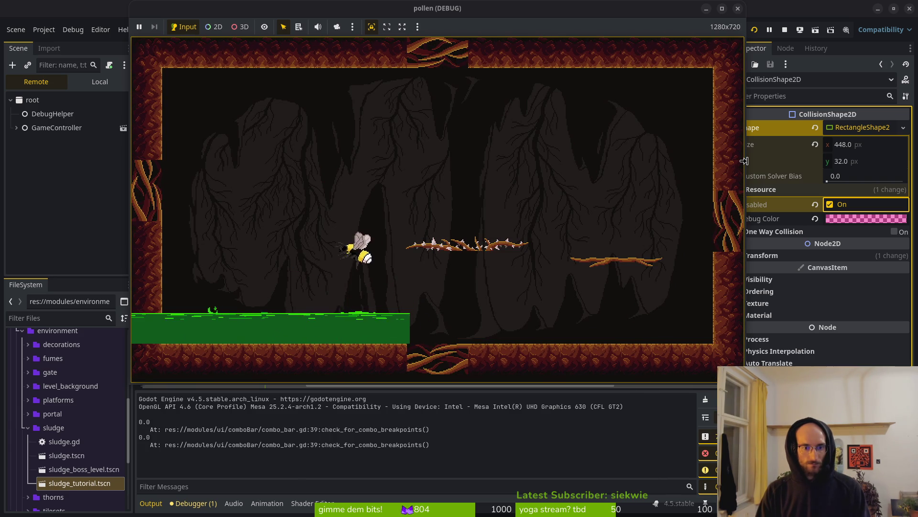
key("x")
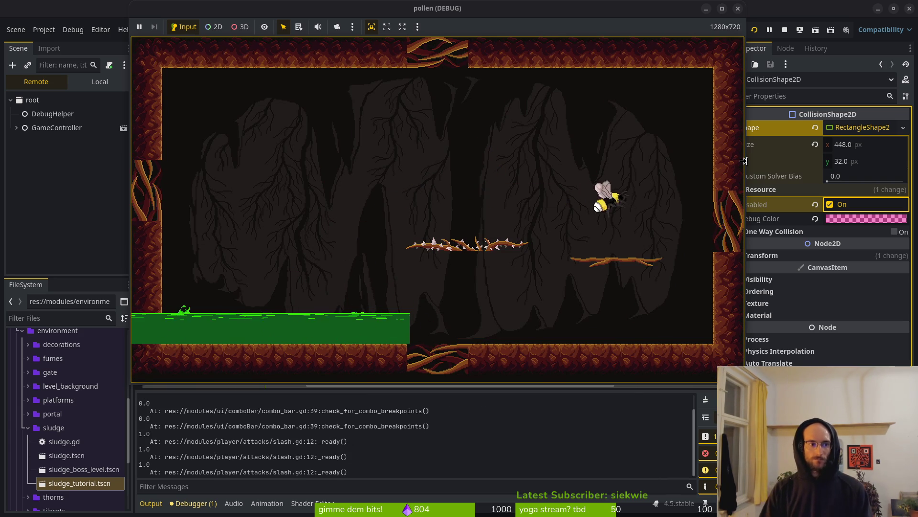
left_click(109, 83)
- Review vfxTriggerArea and HitboxComponent in the sludgeTutorial node tree, then move to the terminal
left_click(109, 83)
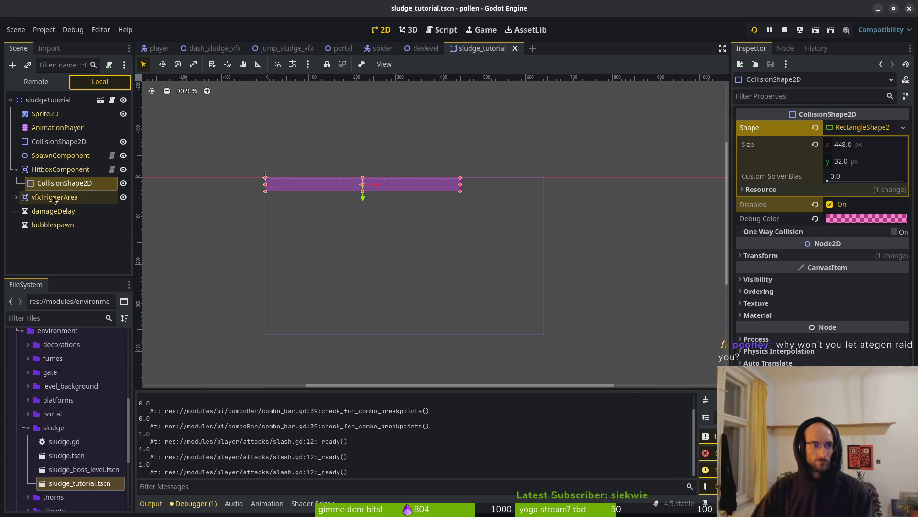
left_click(17, 197)
left_click(16, 198)
left_click(16, 169)
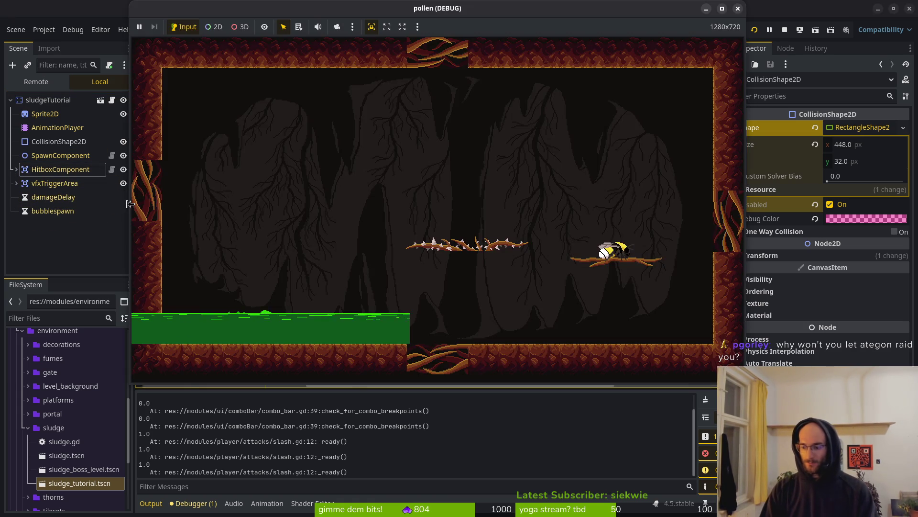
key("super")
key("super")
key("super+2")
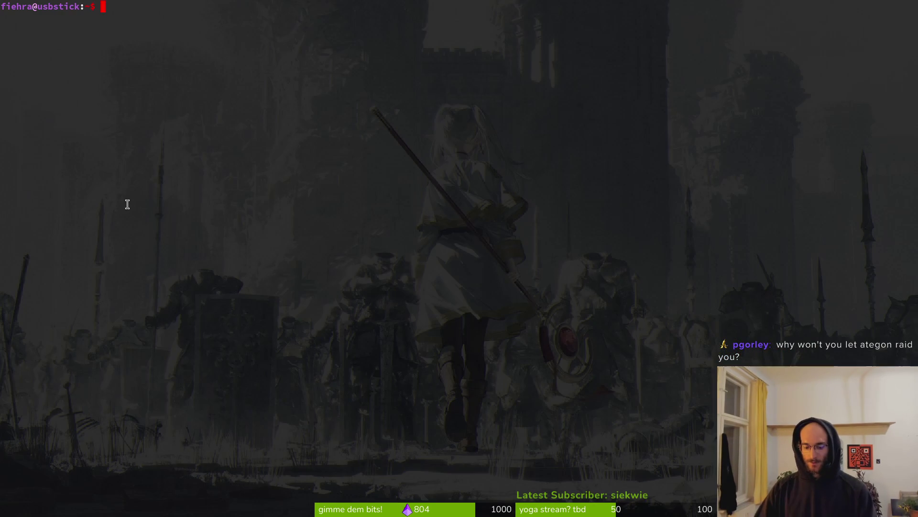
- Go into dev/pollinate-or-die and launch vim on the project folder
type("cd dedp")
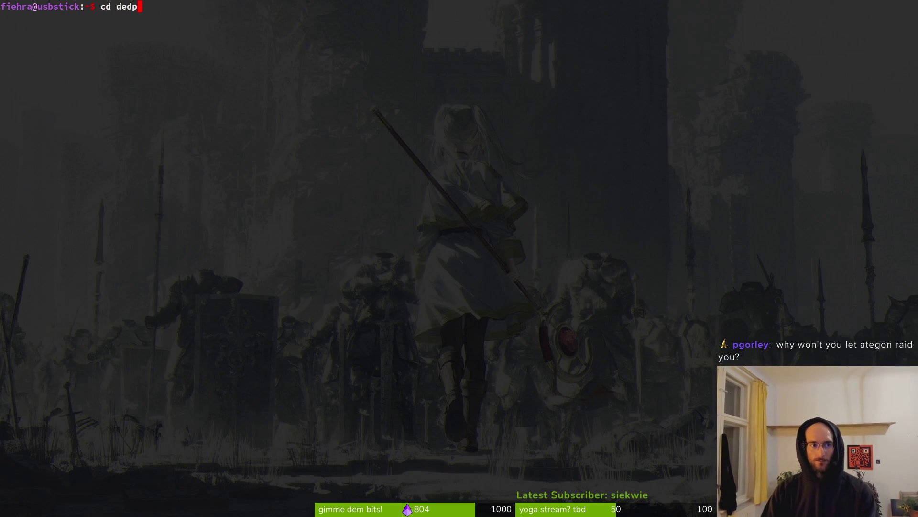
key("BackSpace")
type("v")
key("Tab")
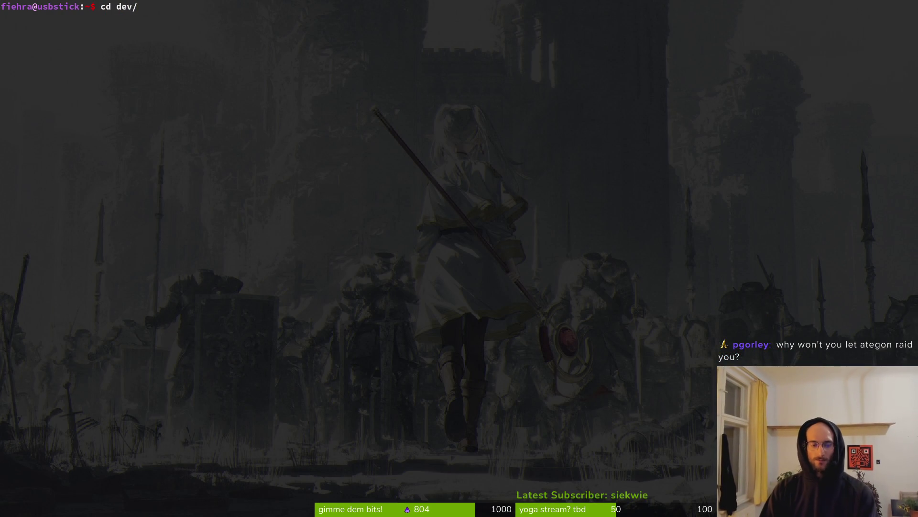
type("pol")
key("Tab")
key("Return")
type("vim .")
key("Return")
- Open sludge.gd with the fuzzy file finder filtered on 'slud'
key("ctrl+p")
type("slud")
key("Return")
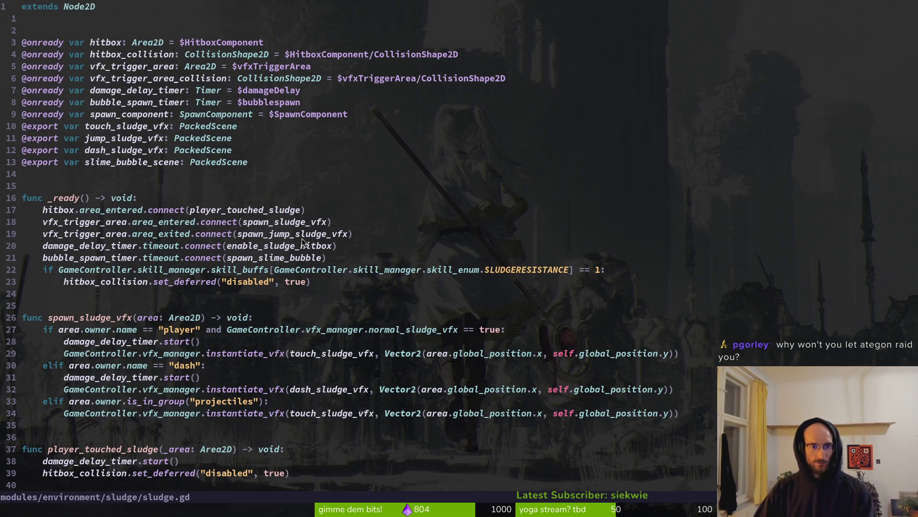
- Comment out damage_delay_timer.start() in player_touched_sludge and save with :w
scroll(168, 261, "down", 8)
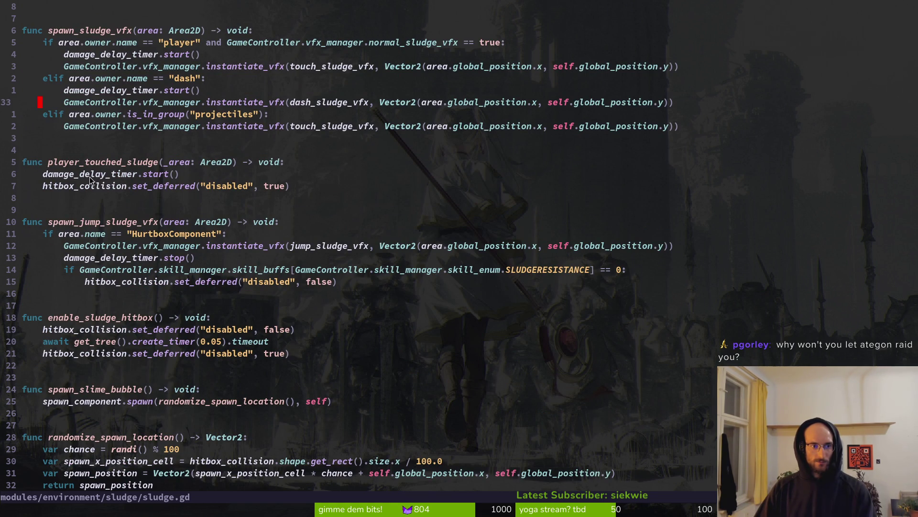
left_click(45, 174)
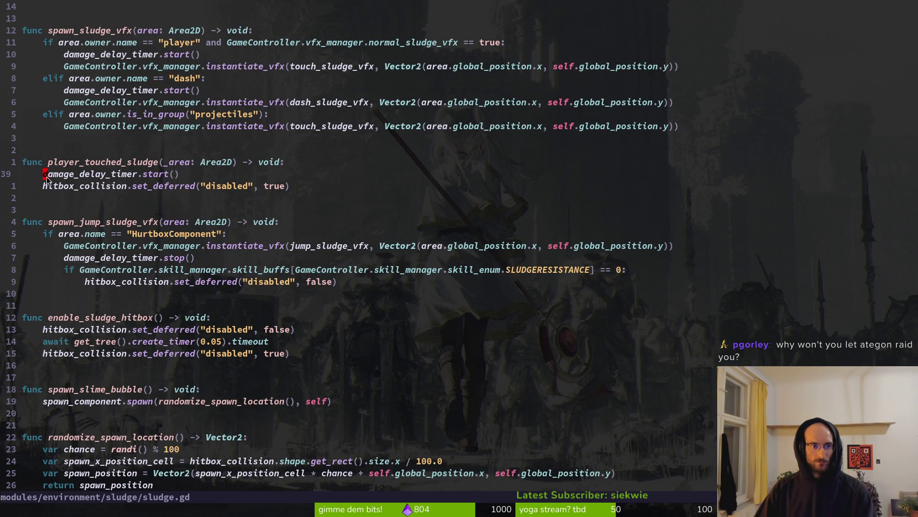
key("i")
key("BackSpace")
key("Tab")
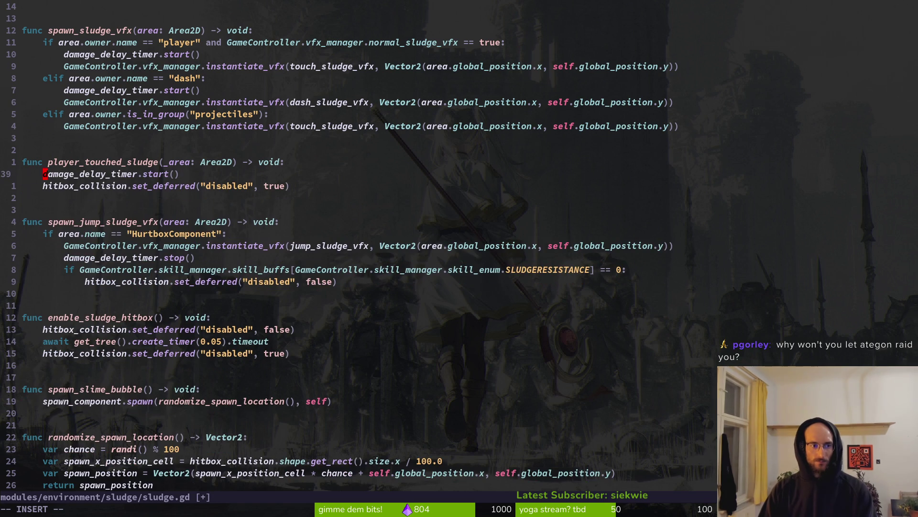
type("#")
key("Escape")
type(":w")
key("Return")
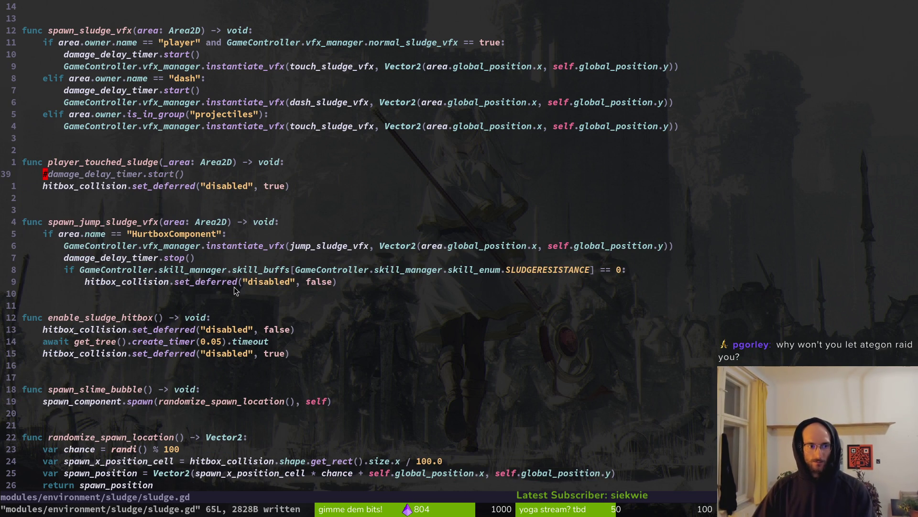
scroll(156, 269, "up", 7)
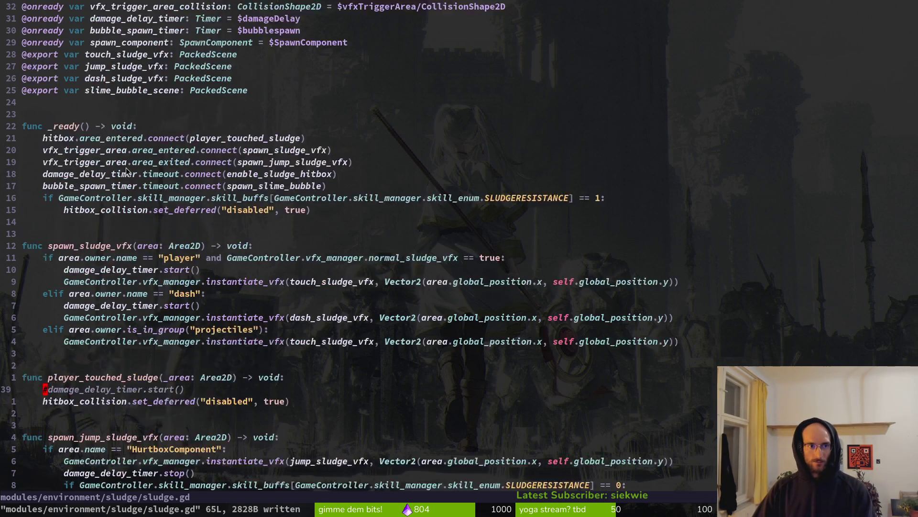
key("alt+Tab")
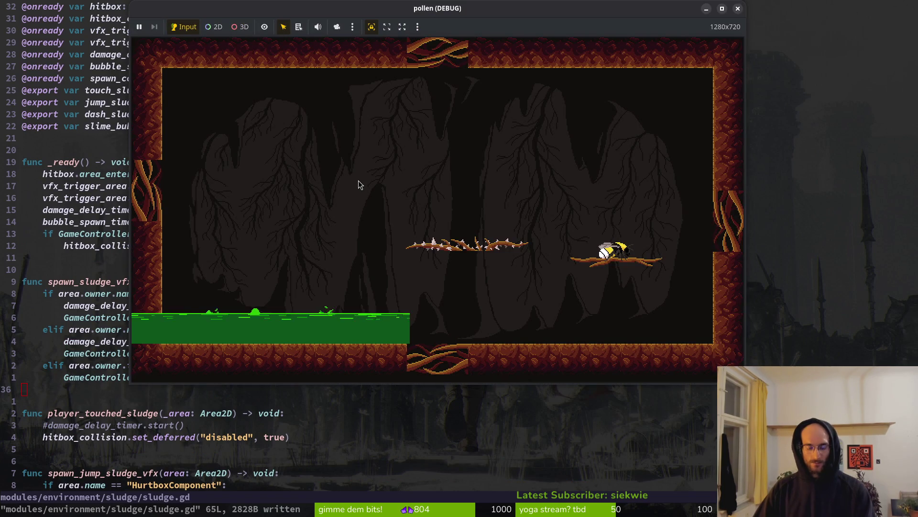
- Dash the bee down from the branch onto the green sludge strip, then return to Vim
key("alt+Tab")
key("alt+Tab")
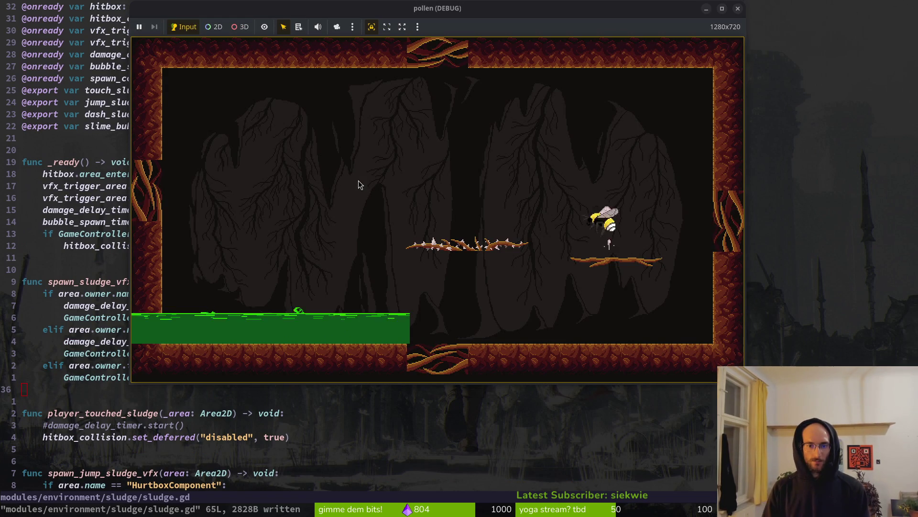
key("Left")
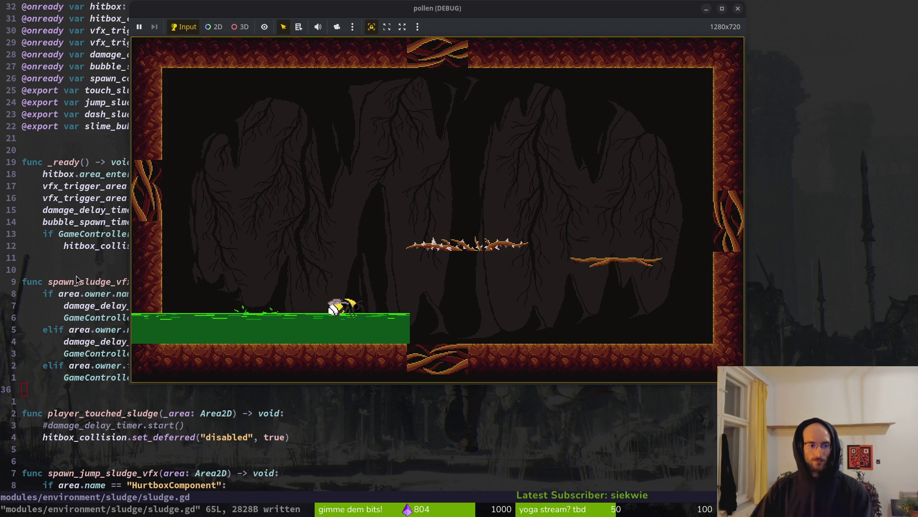
left_click(82, 329)
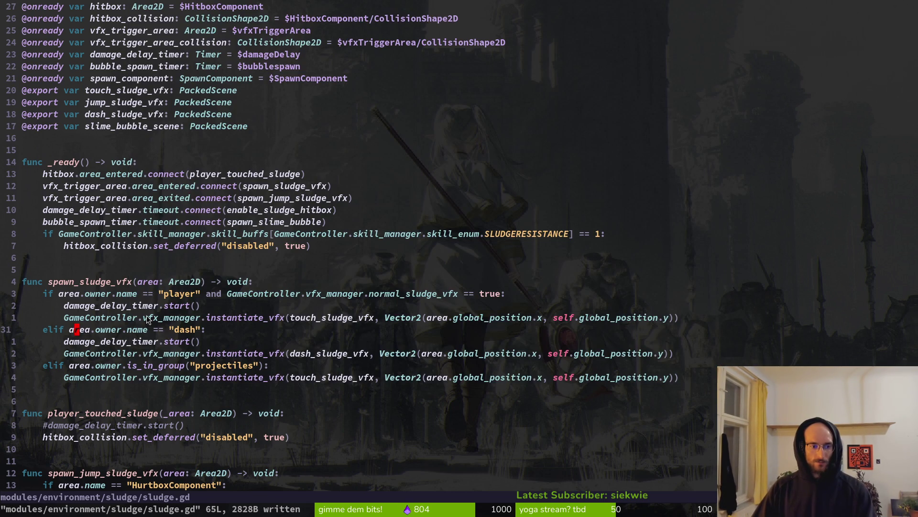
- Comment out damage_delay_timer.start() in both the player and dash branches and save
scroll(161, 332, "down", 5)
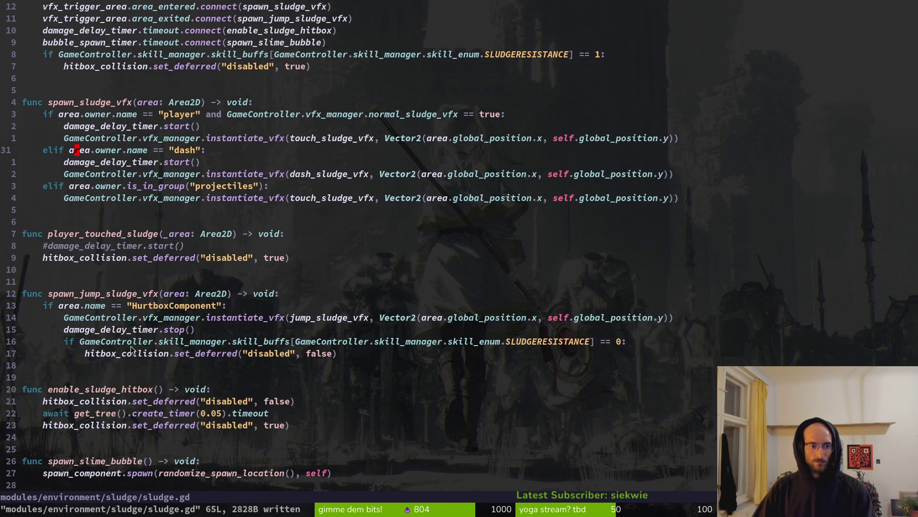
scroll(126, 353, "down", 4)
scroll(172, 292, "up", 6)
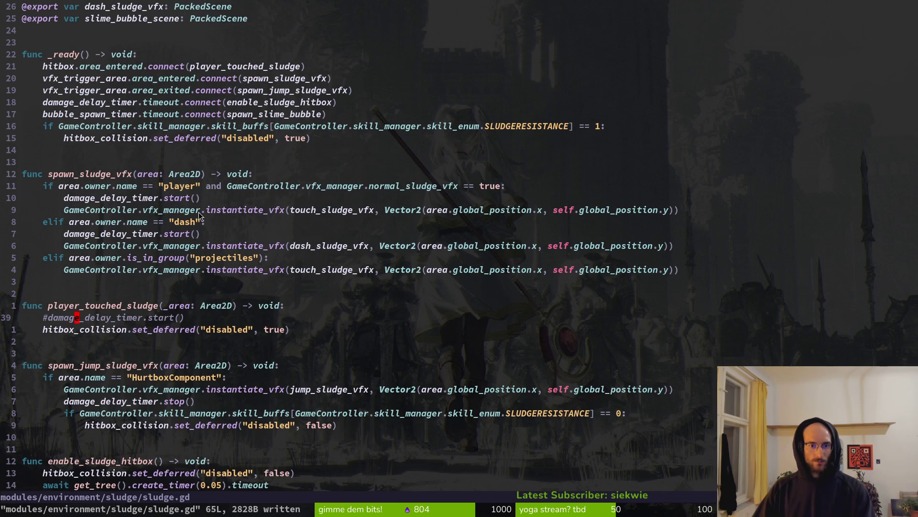
left_click(67, 199)
type("i")
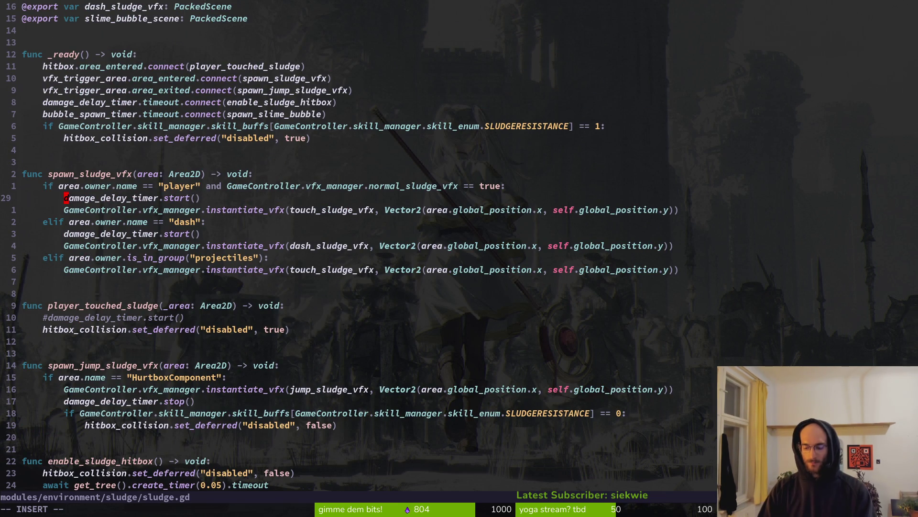
type("#")
key("Escape")
key("j")
key("j")
key("j")
type("i#")
key("Escape")
key("ctrl+s")
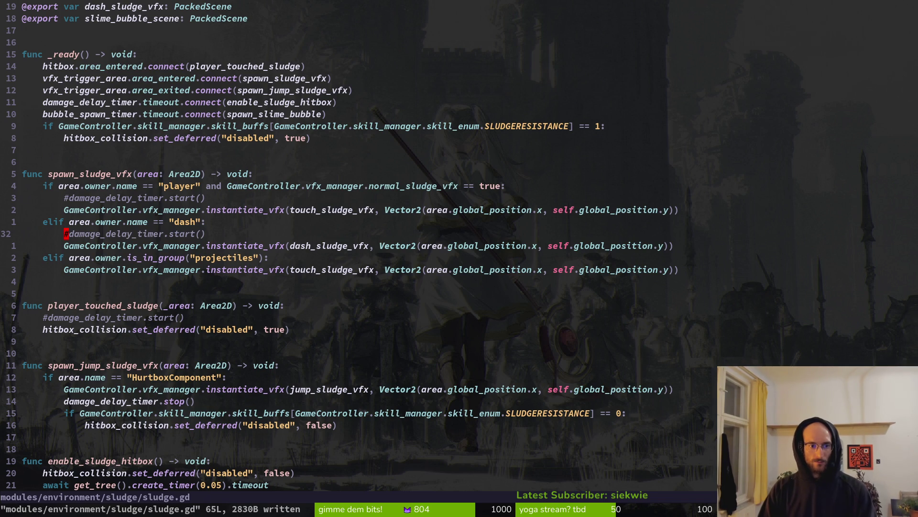
- Play-test moving the bee off the sludge, then close the game
key("alt+Tab")
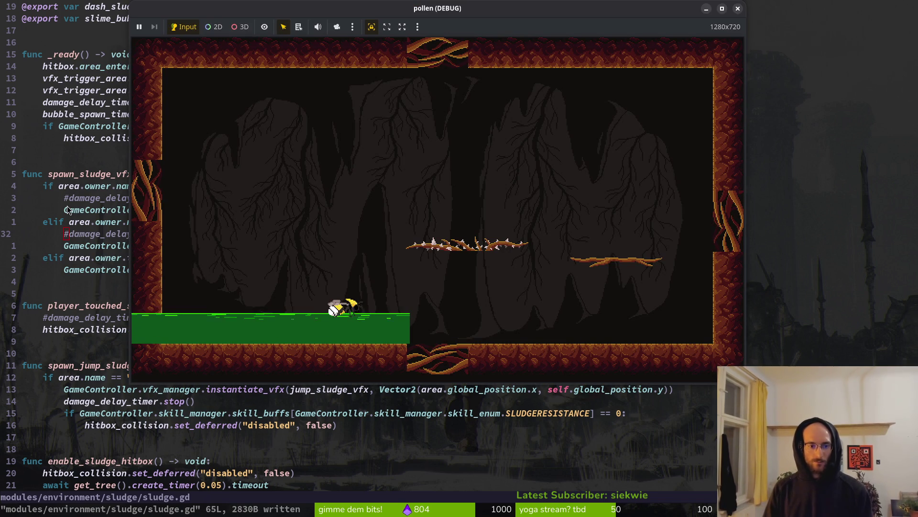
key("space")
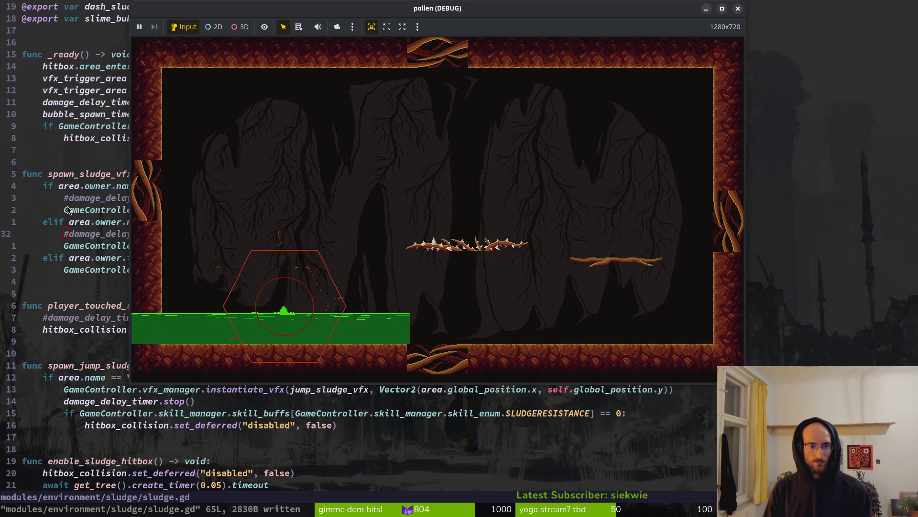
key("Escape")
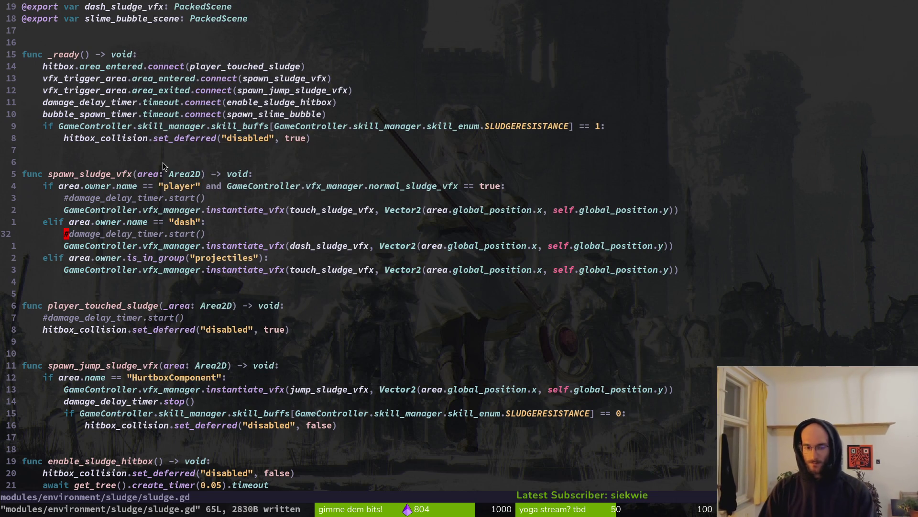
- Find 'dash' in the project file finder and open dashing.gd
key("space")
key("f")
key("f")
type("dash")
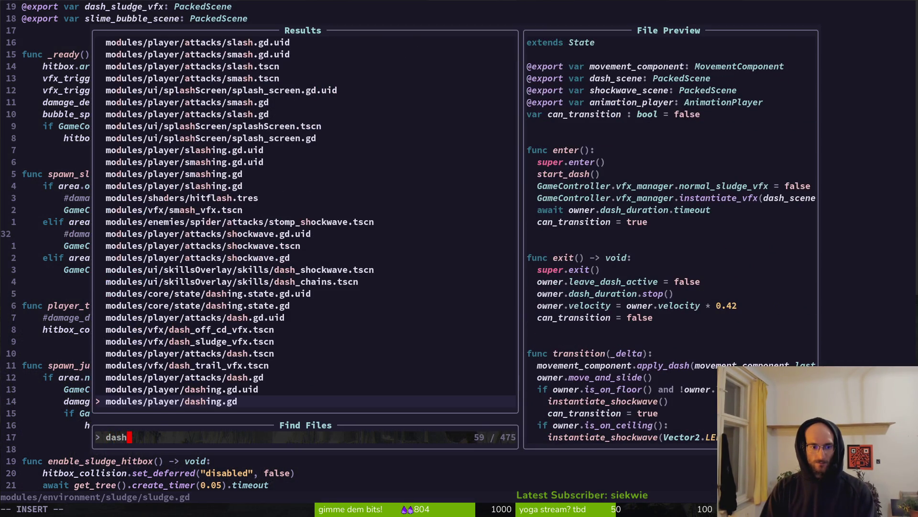
key("Return")
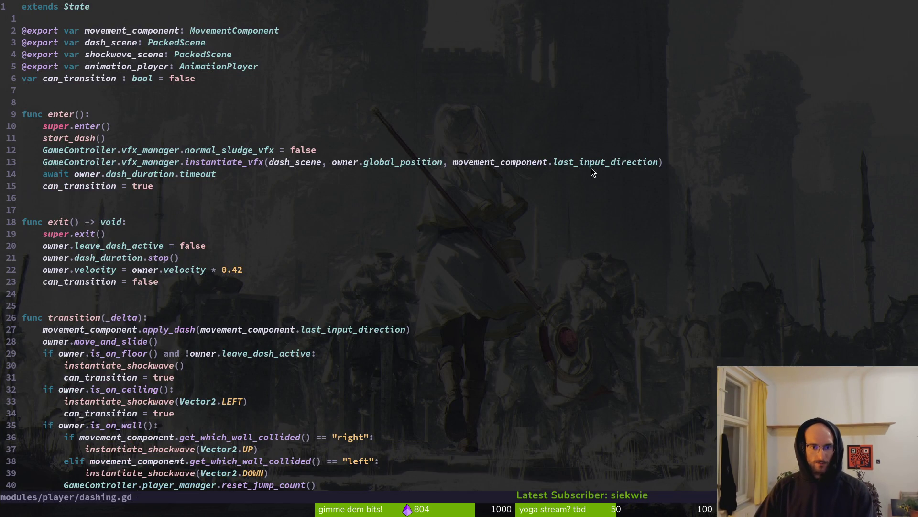
- Add print_debug(area.owner.name) at the start of spawn_sludge_vfx, save, and briefly run the game
scroll(227, 297, "down", 8)
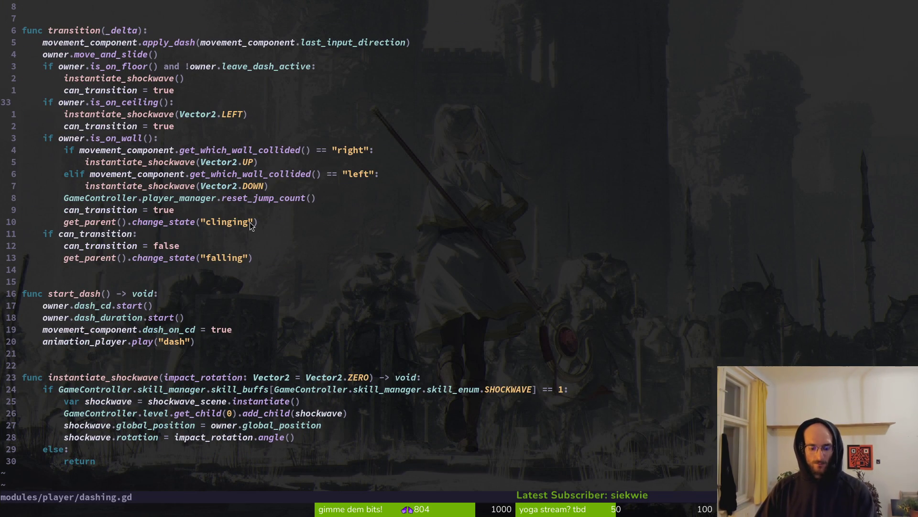
key("ctrl+o")
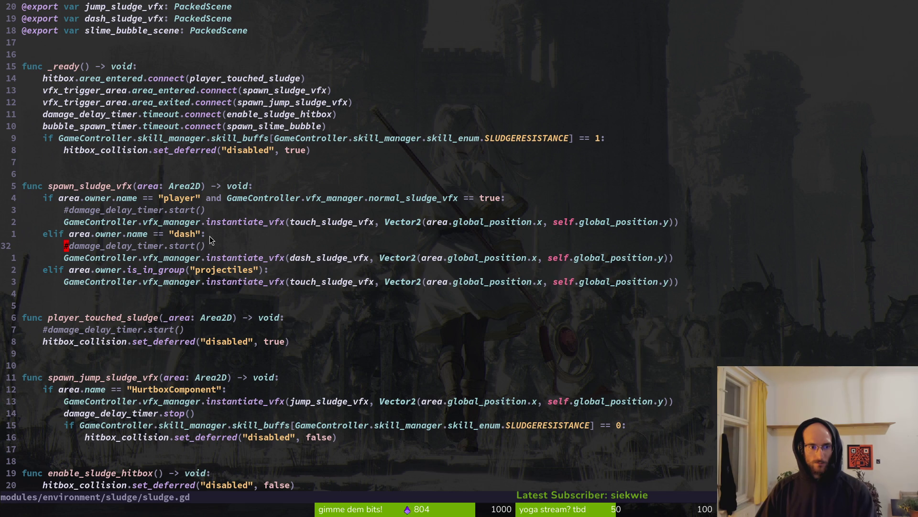
left_click_drag(268, 185, 271, 183)
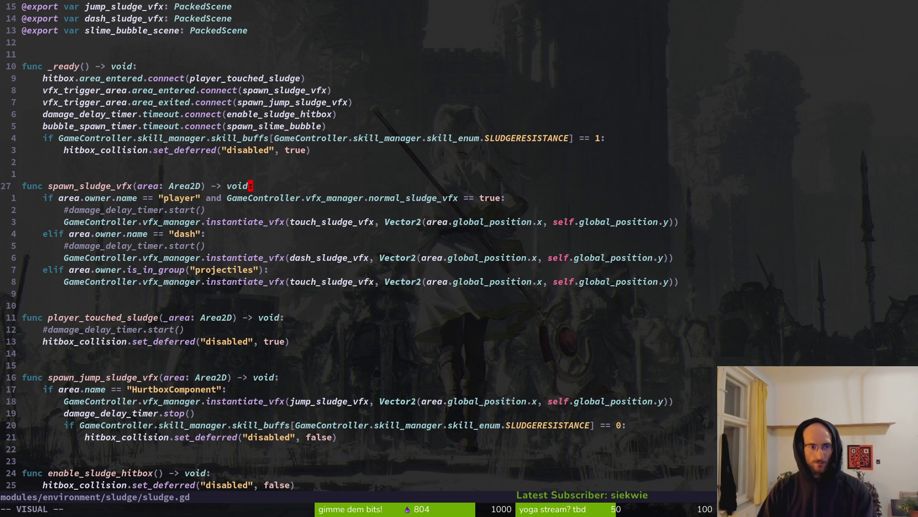
key("Escape")
type("opr")
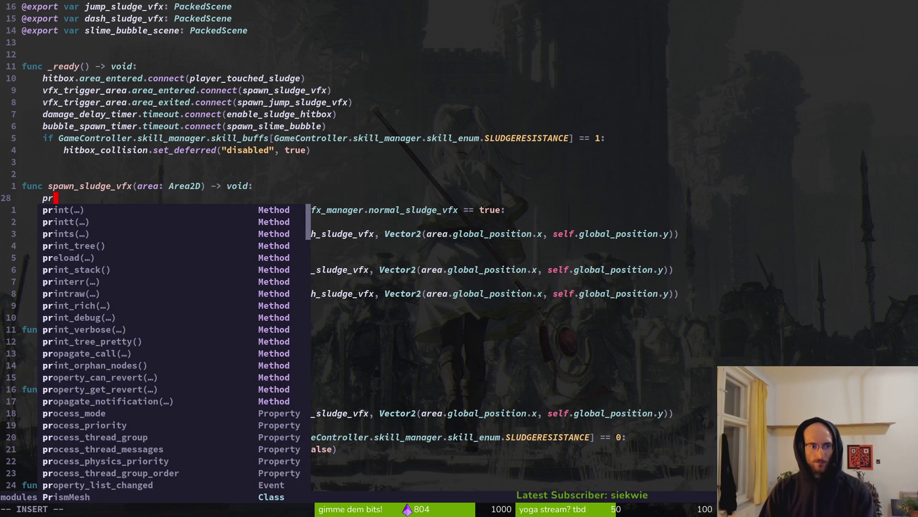
type("int_debug(are")
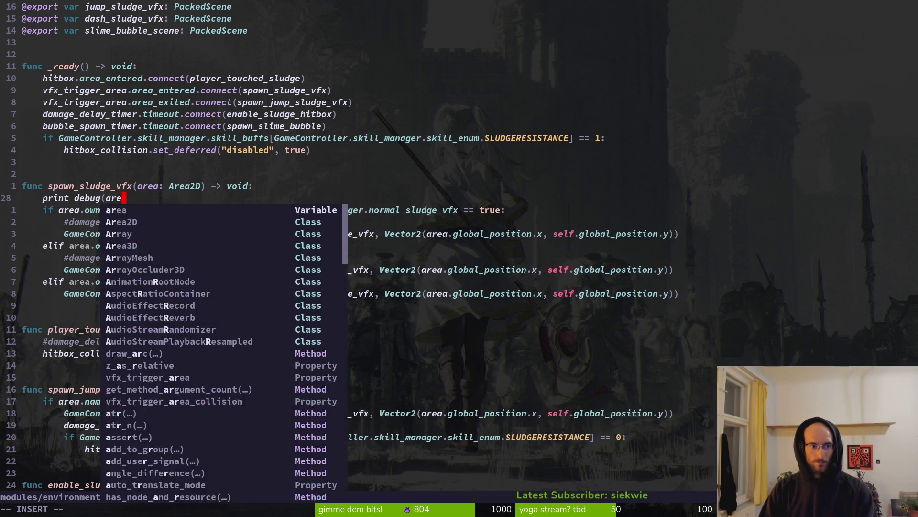
type("a.owner.namw")
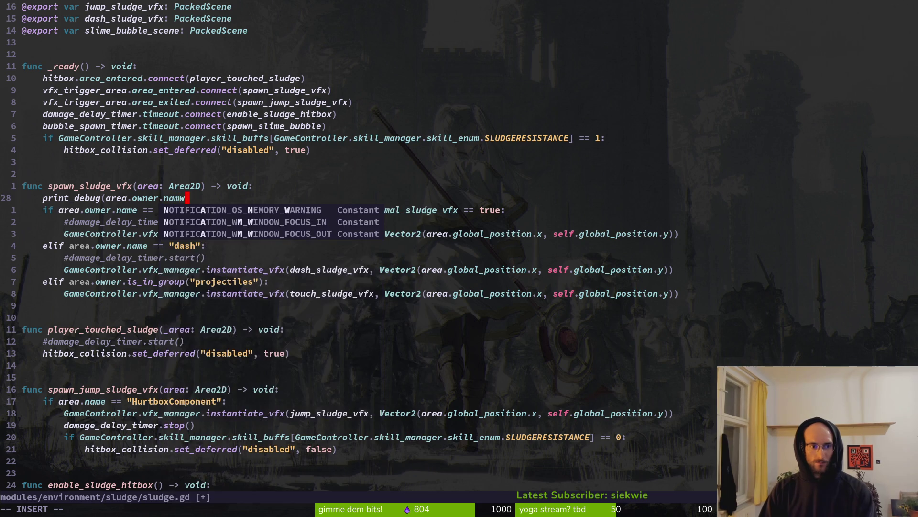
key("BackSpace")
type("e)")
key("Escape")
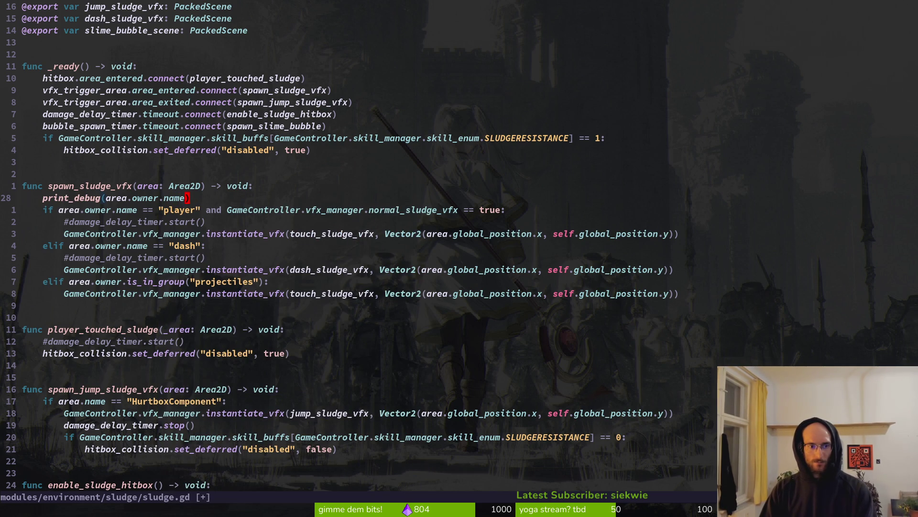
type(":w")
key("Return")
key("F5")
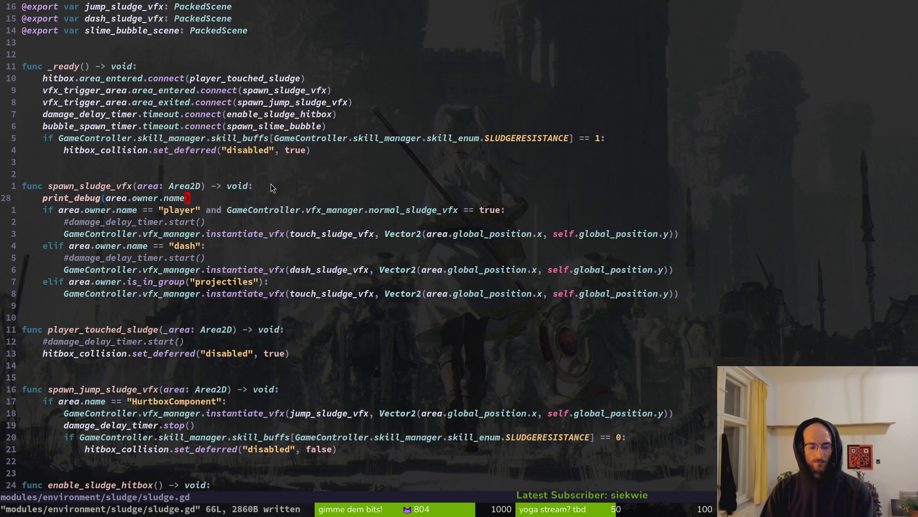
key("F8")
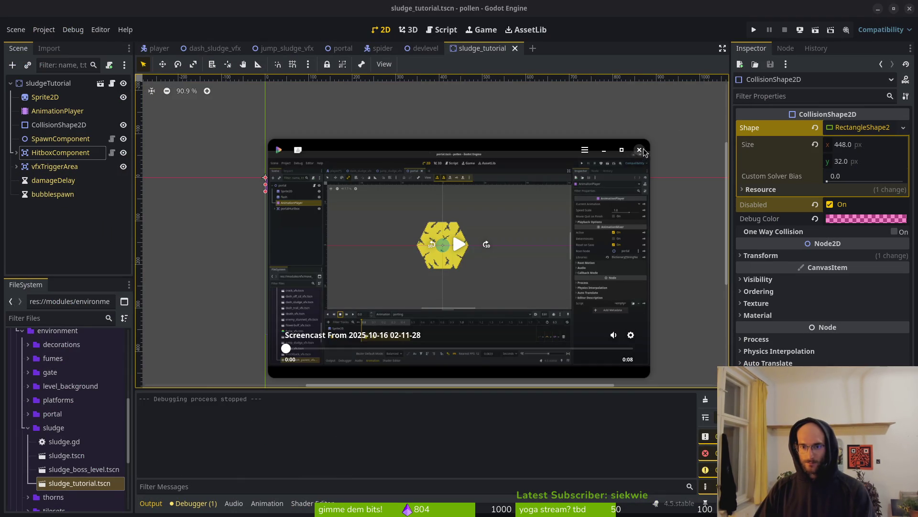
- Close the floating screencast preview, deselect the collision shape, and run the project
left_click(642, 150)
left_click(336, 285)
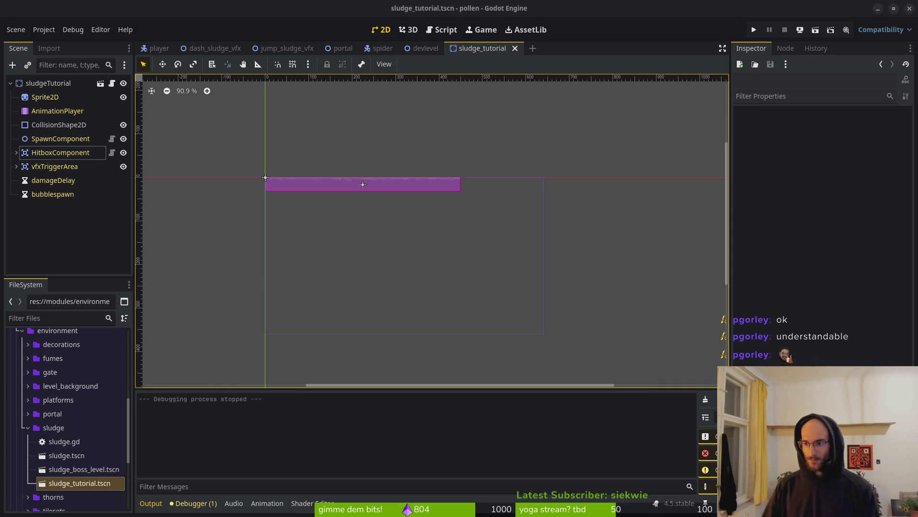
key("F5")
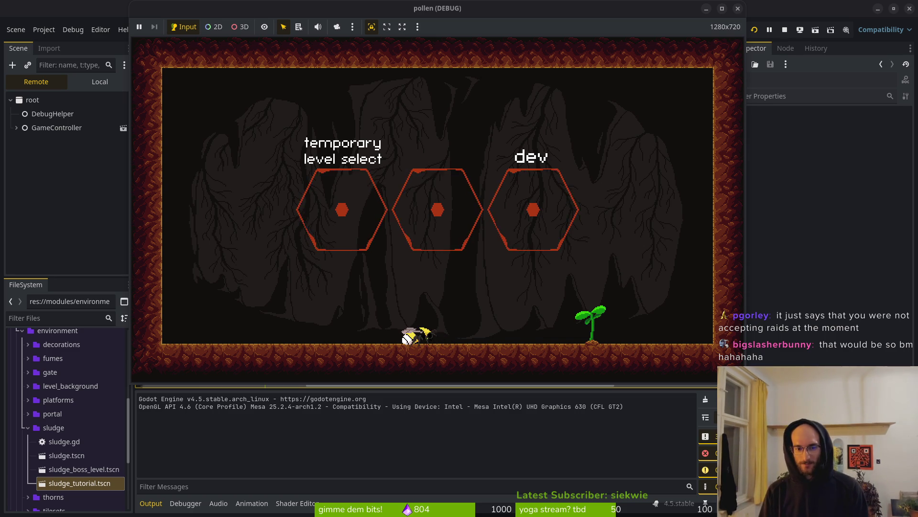
- Enter the dev level and land the bee on the cave sludge
key("space")
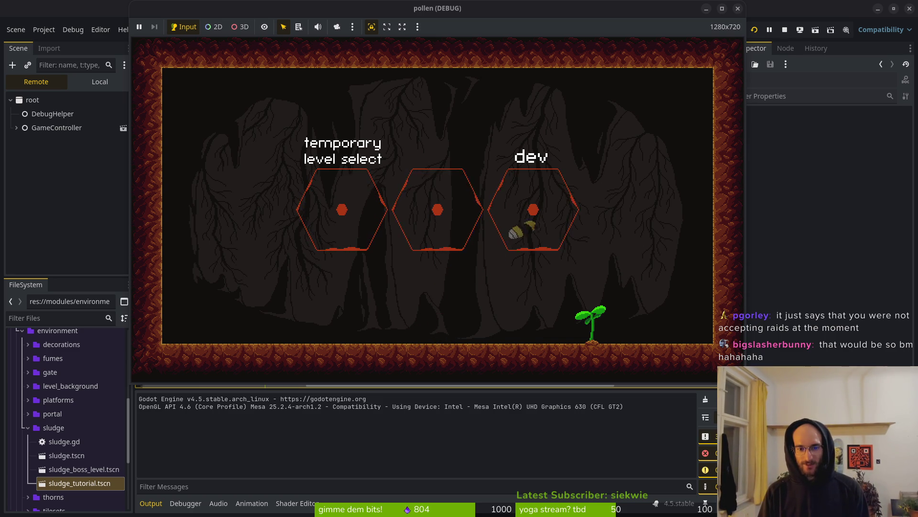
key("Right")
key("space")
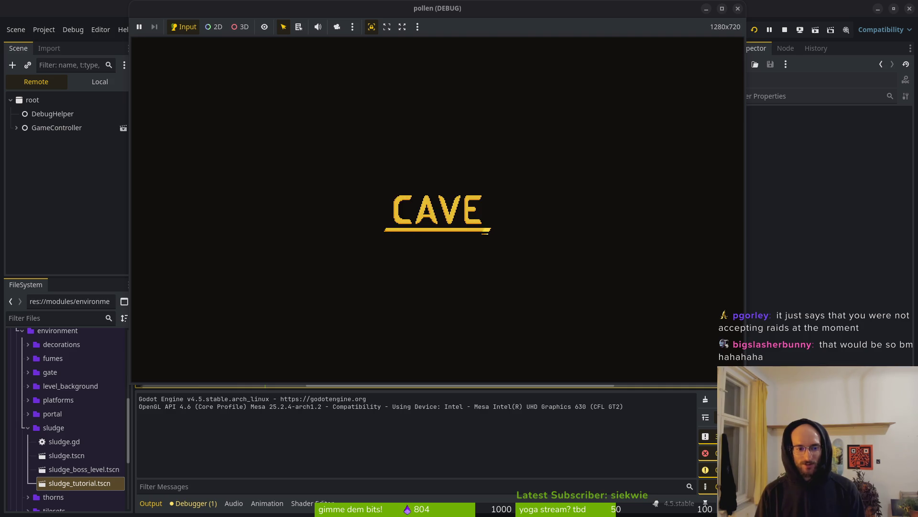
key("Left")
key("space")
key("Left")
key("space")
key("space")
key("space")
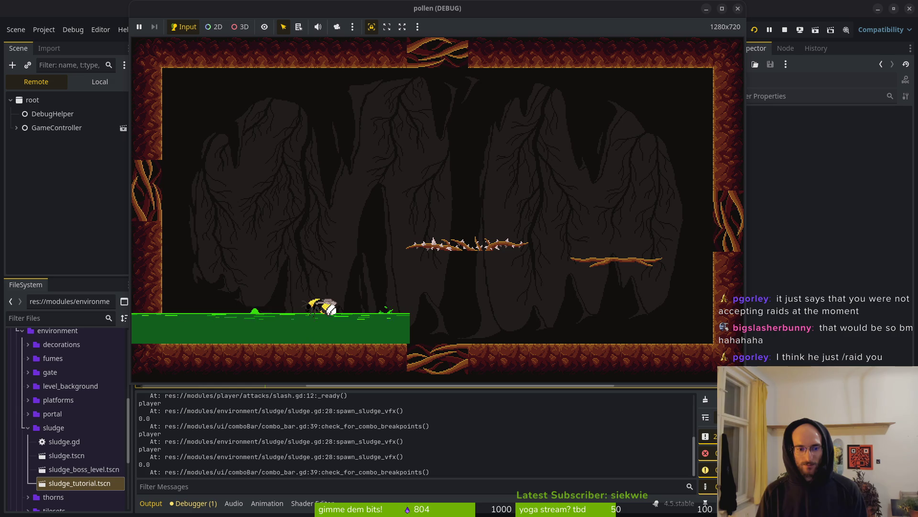
- Lift the bee off the sludge, respawn after the run ends, and return to sludge.gd
key("space")
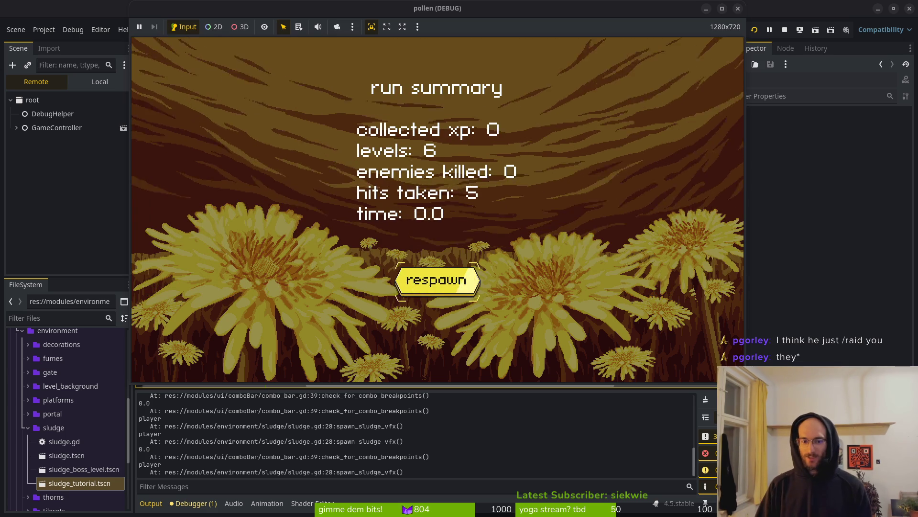
key("Return")
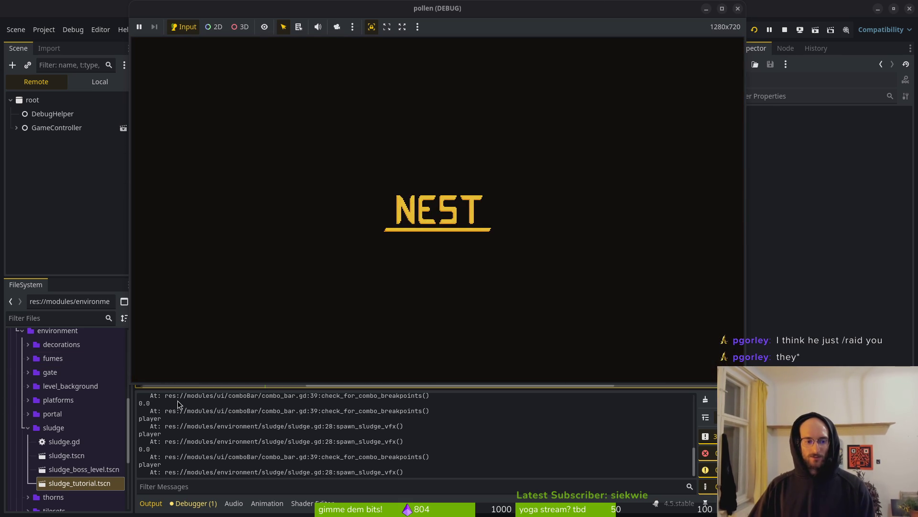
left_click(433, 290)
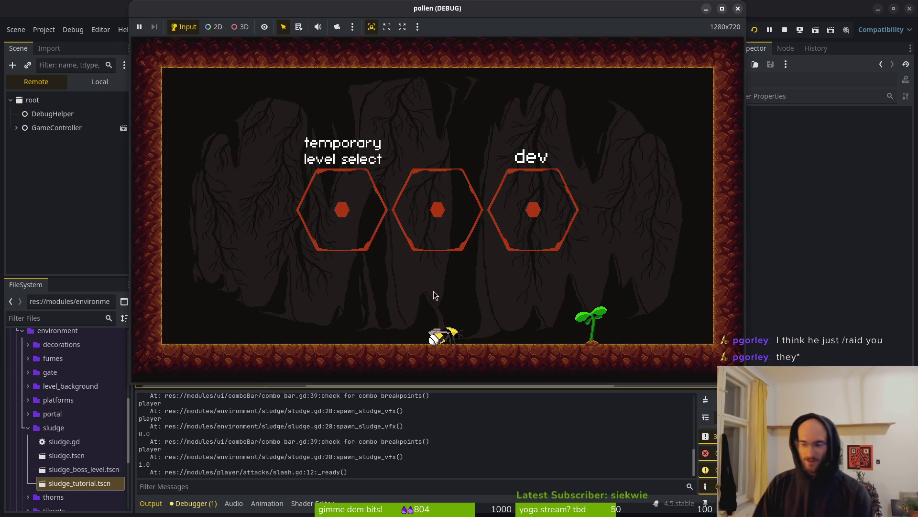
key("alt+Tab")
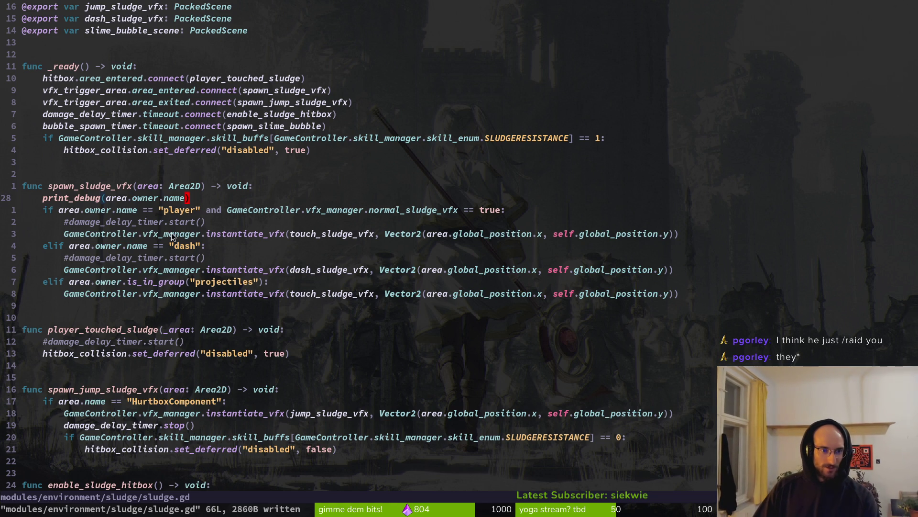
- Switch between the game, sludge.gd and the Godot editor, ending on the Quick Open resource search
key("alt+Tab")
key("alt+Tab")
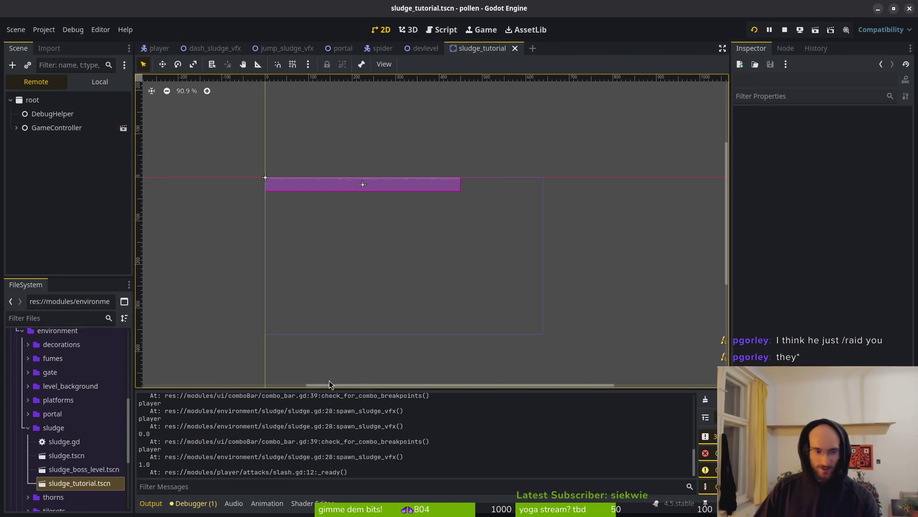
scroll(165, 445, "up", 15)
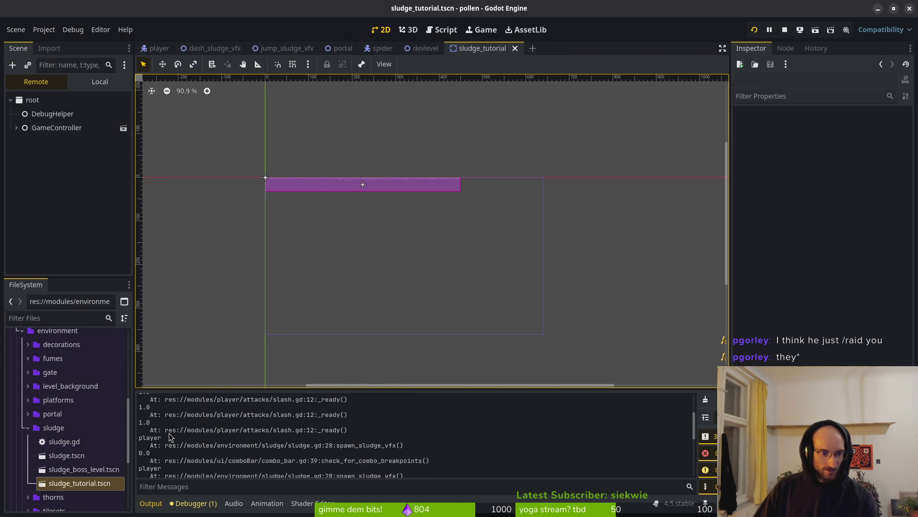
scroll(171, 434, "down", 10)
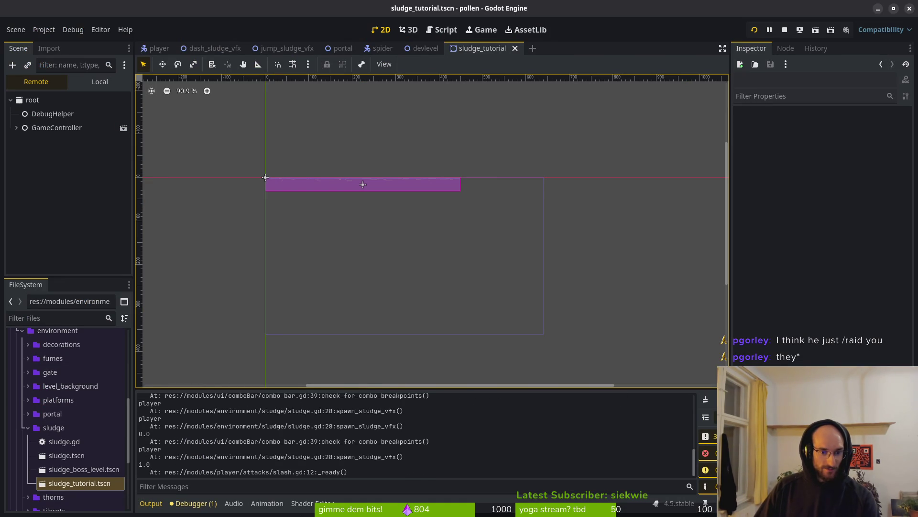
key("alt+Tab")
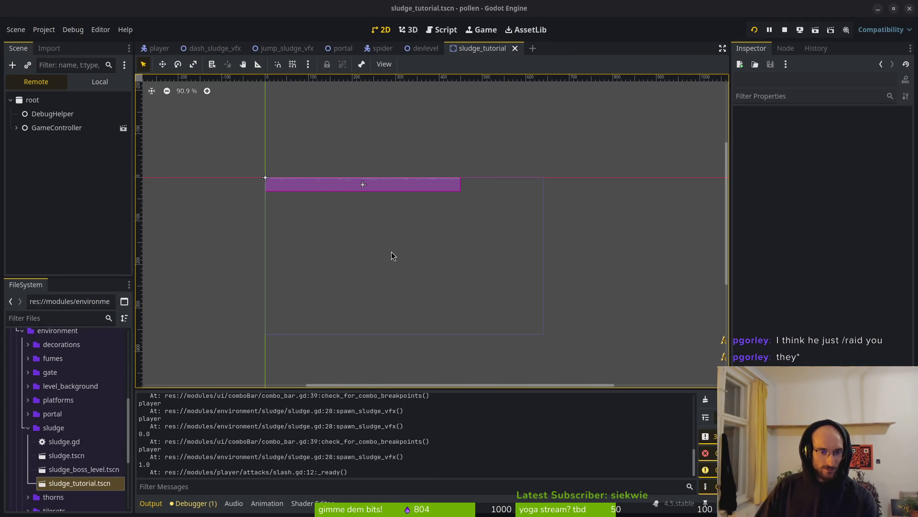
key("alt+Tab")
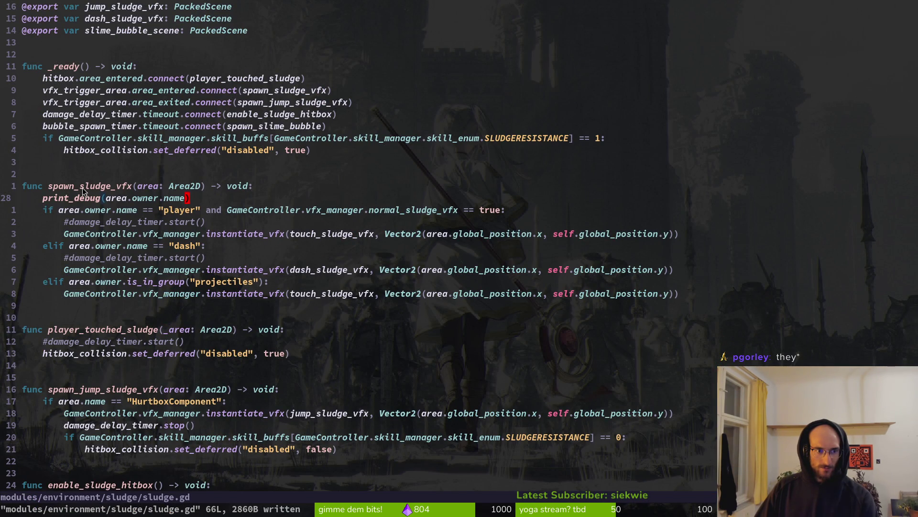
key("alt+Tab")
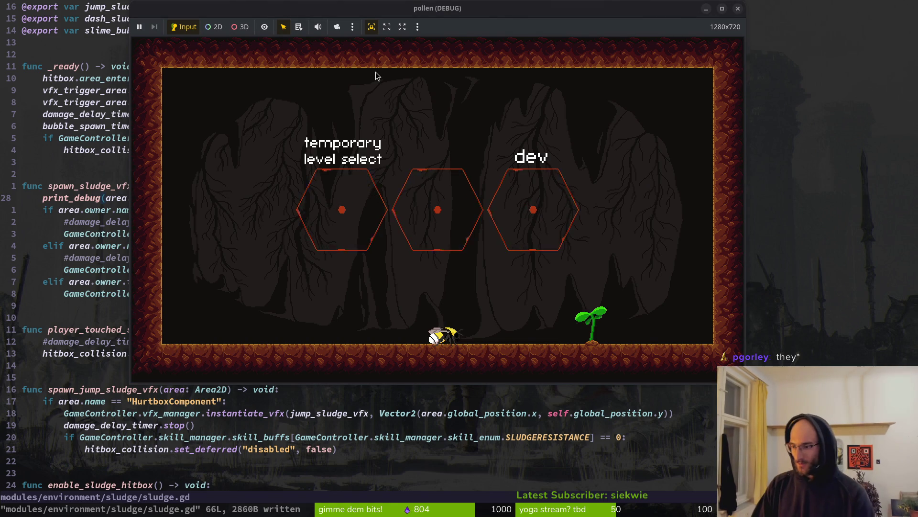
key("alt+Tab")
key("alt+shift+o")
- Open sludge.tscn and inspect its HitboxComponent and vfxTriggerArea nodes
type("sluts")
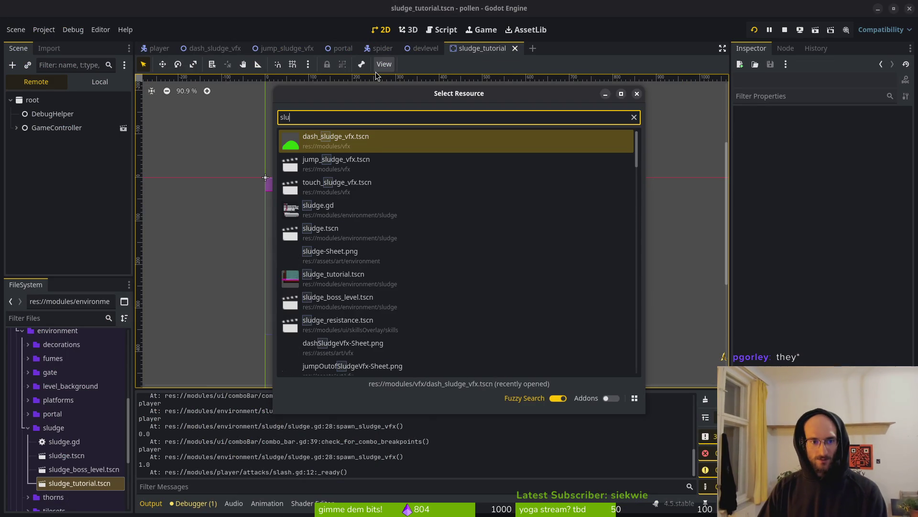
key("Down")
key("Down")
key("Down")
key("Return")
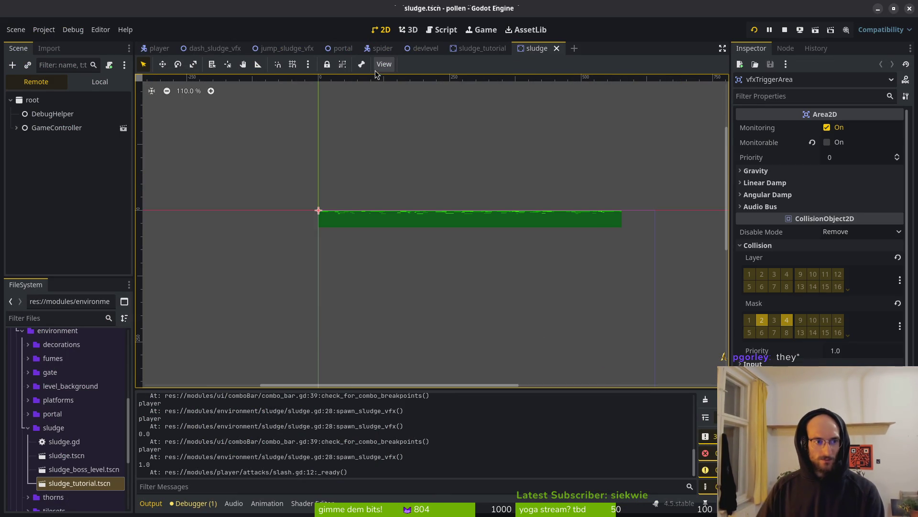
left_click(91, 82)
left_click(56, 155)
left_click(54, 169)
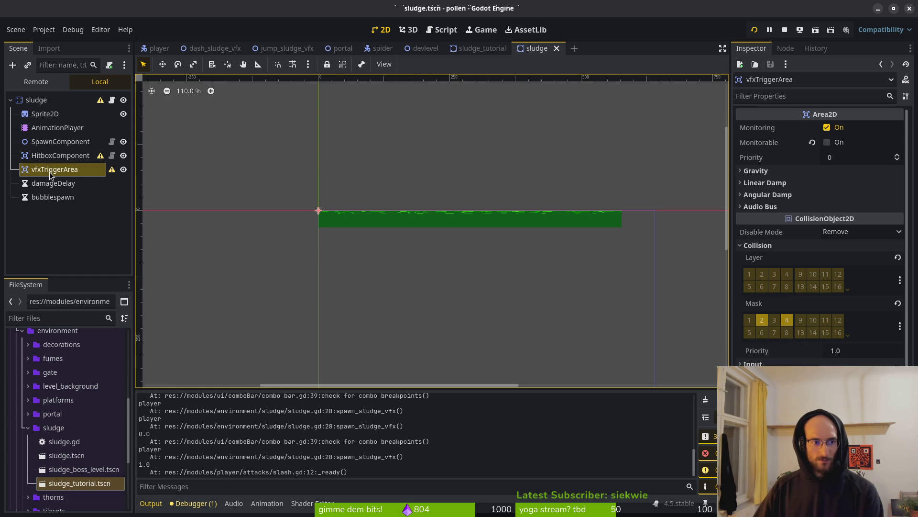
- Open dash.tscn and put dashHitbox on collision layer 2 with Monitorable turned on
key("alt+shift+o")
type("dash.tscn")
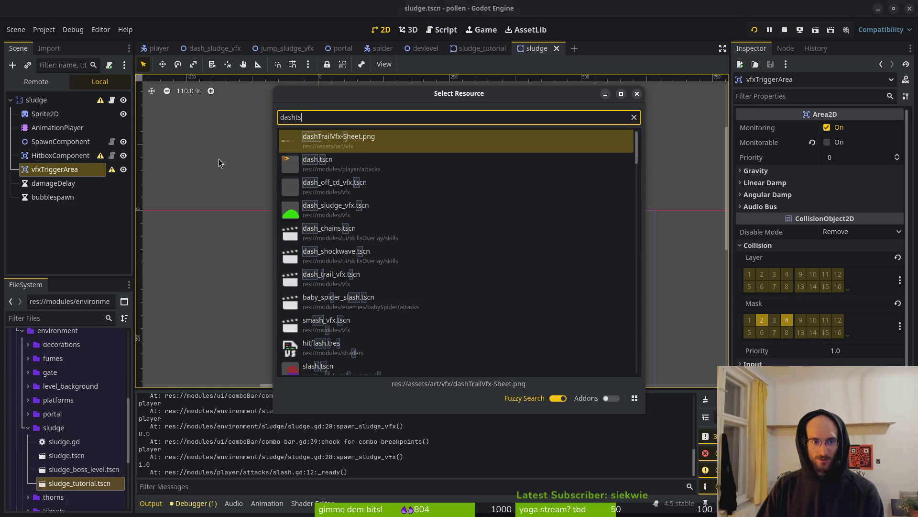
key("Return")
key("Down")
key("Down")
key("Up")
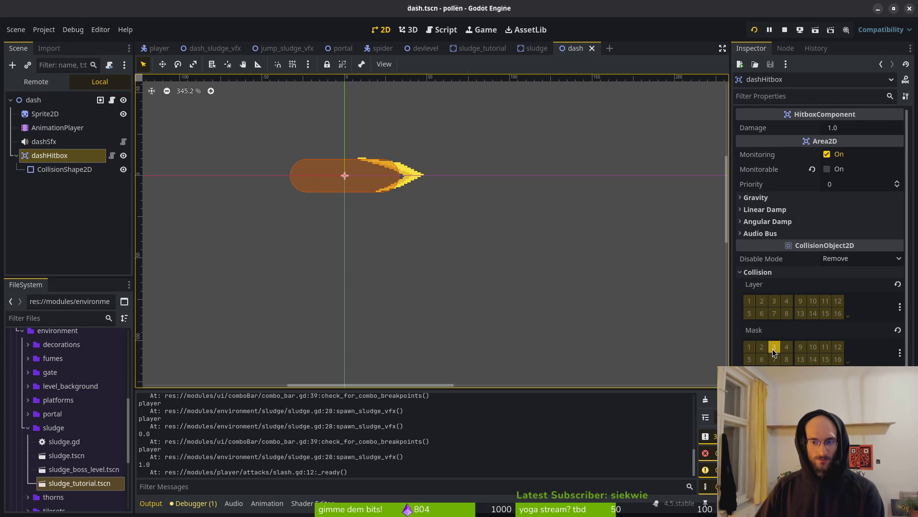
left_click(764, 304)
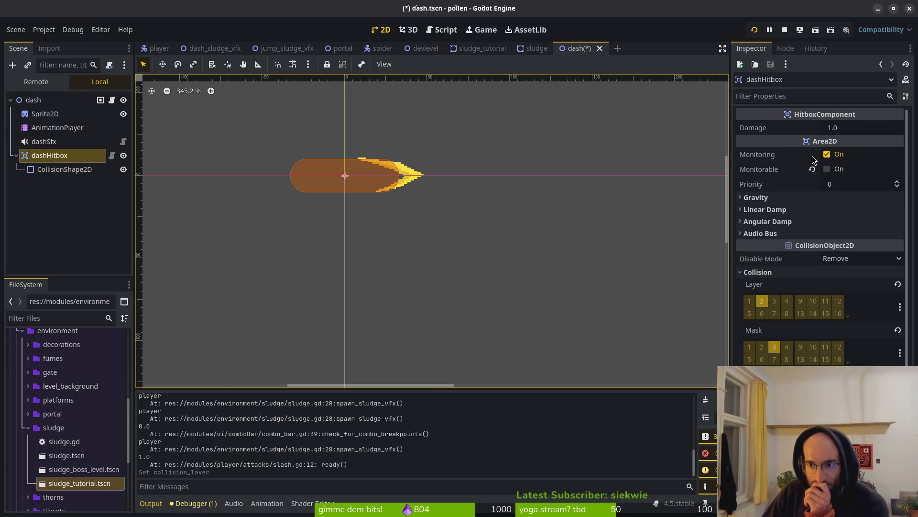
left_click(831, 171)
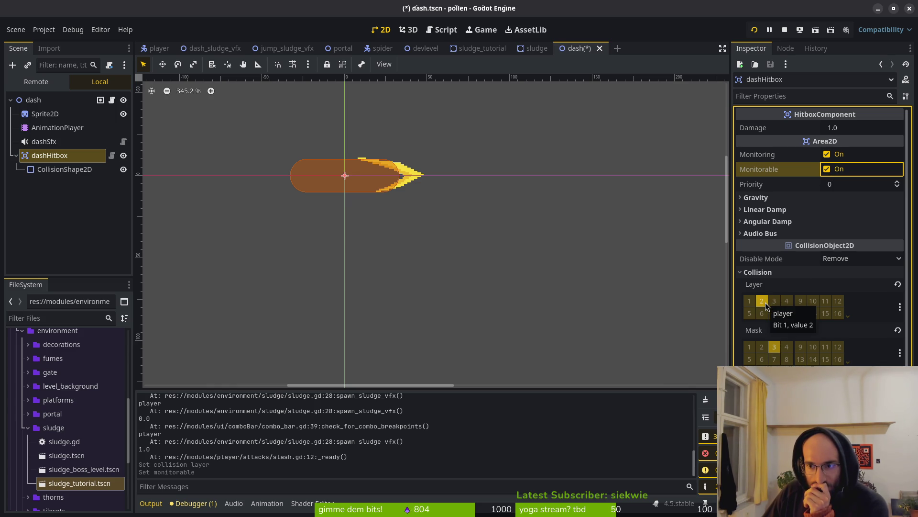
mouse_move(794, 165)
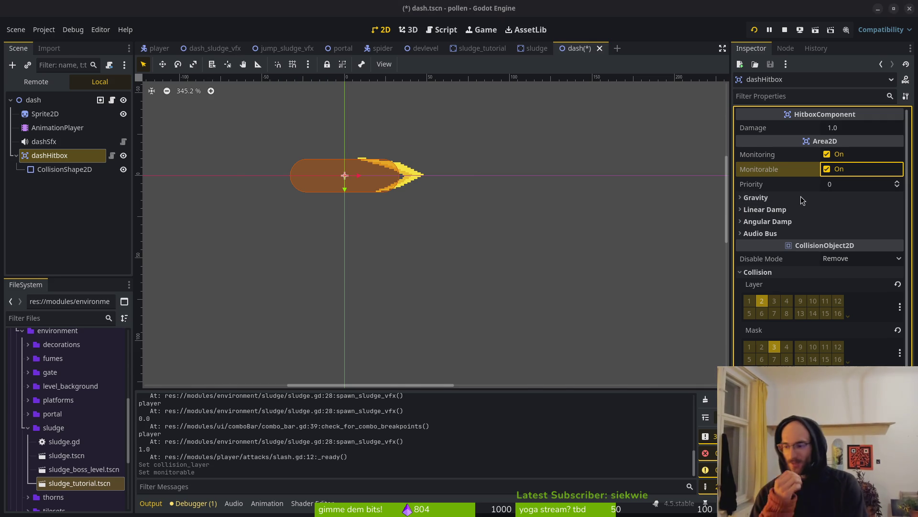
key("alt+Tab")
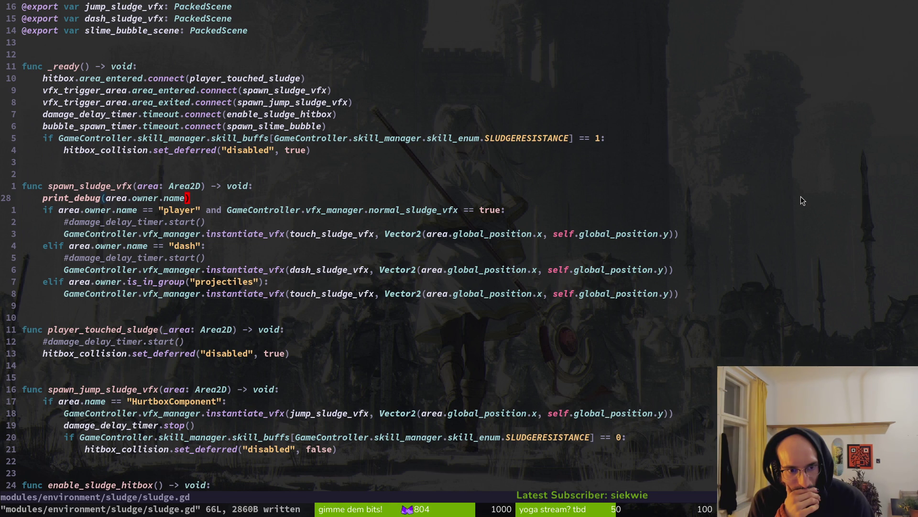
- Open dashing.gd and read its transition, leave_dash_active and shockwave code
key("ctrl+p")
type("da")
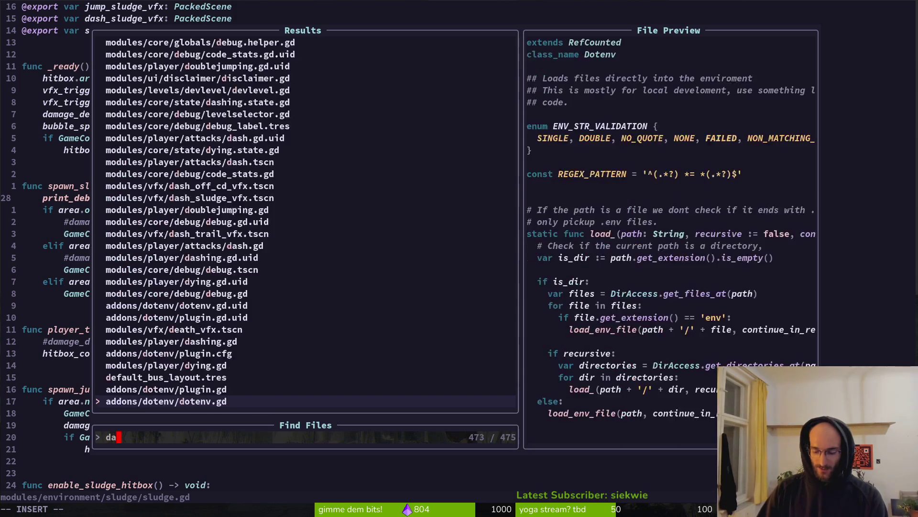
type("shing")
key("Return")
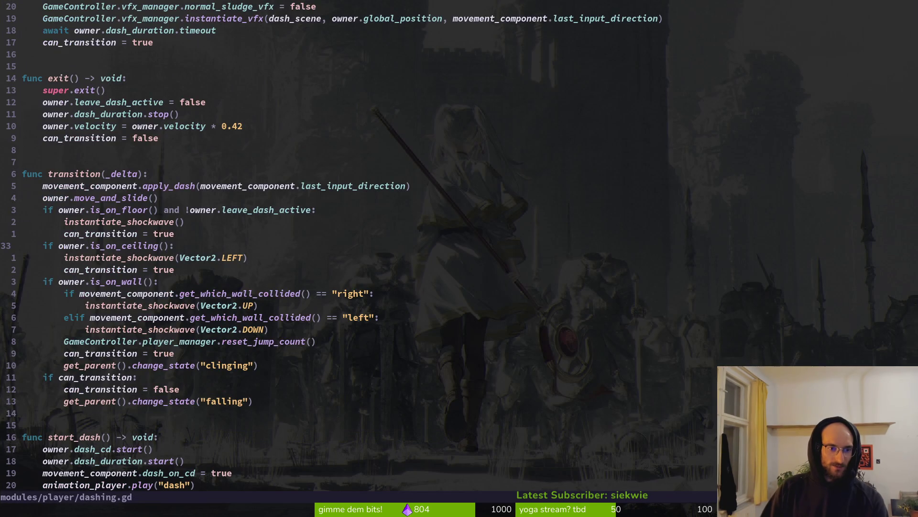
key("j")
key("j")
key("j")
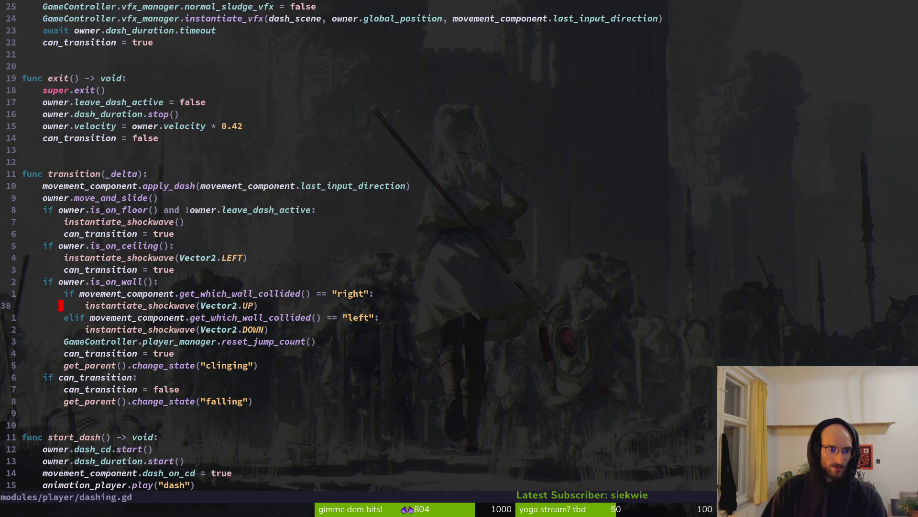
key("k")
key("k")
key("k")
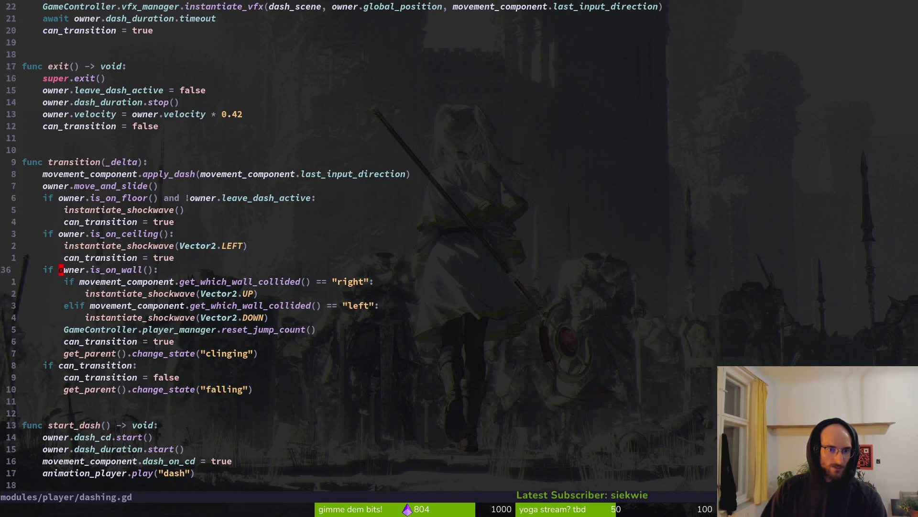
key("j")
key("j")
key("j")
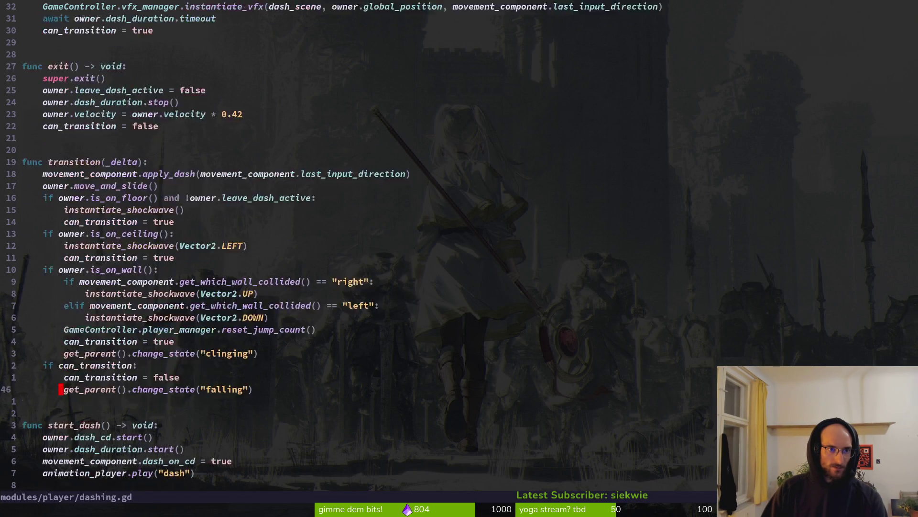
key("j")
key("j")
- Skim the dash.gd attack script, jump back to dashing.gd, then return to Godot
key("space")
key("f")
key("f")
type("dash")
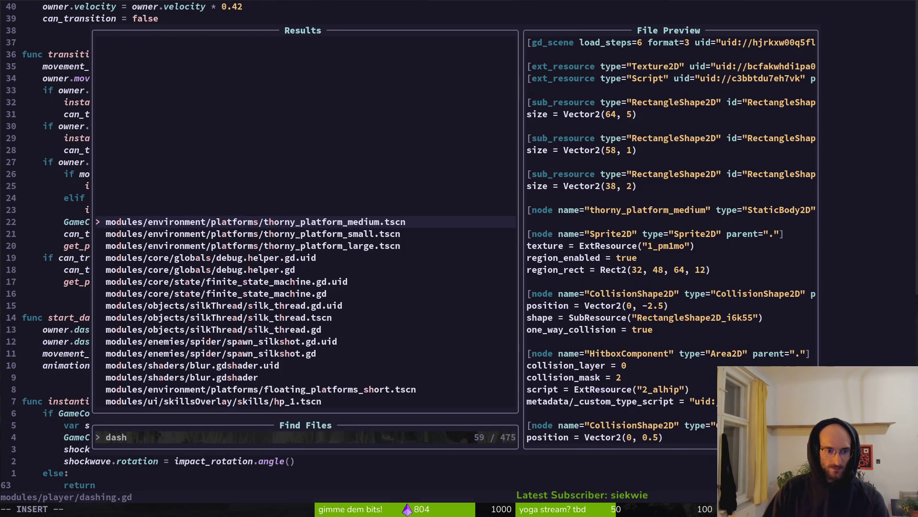
key("Up")
key("Up")
key("Return")
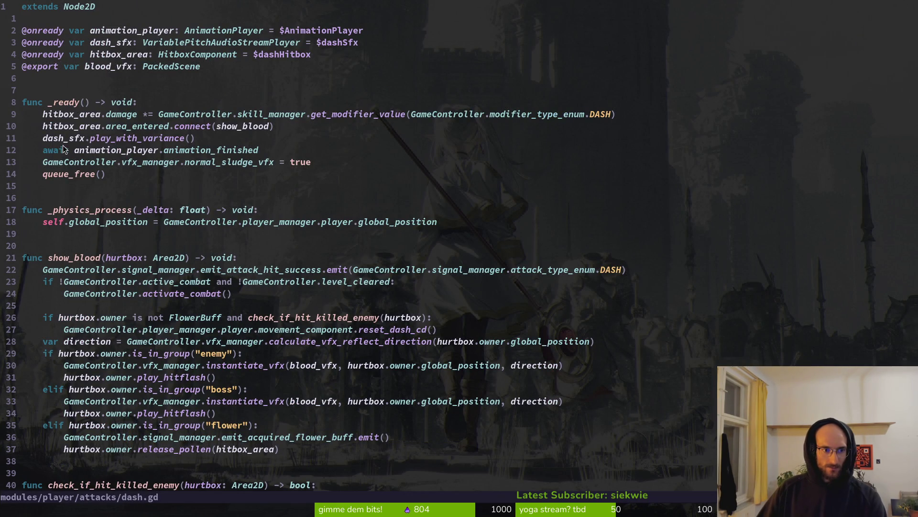
scroll(475, 130, "down", 6)
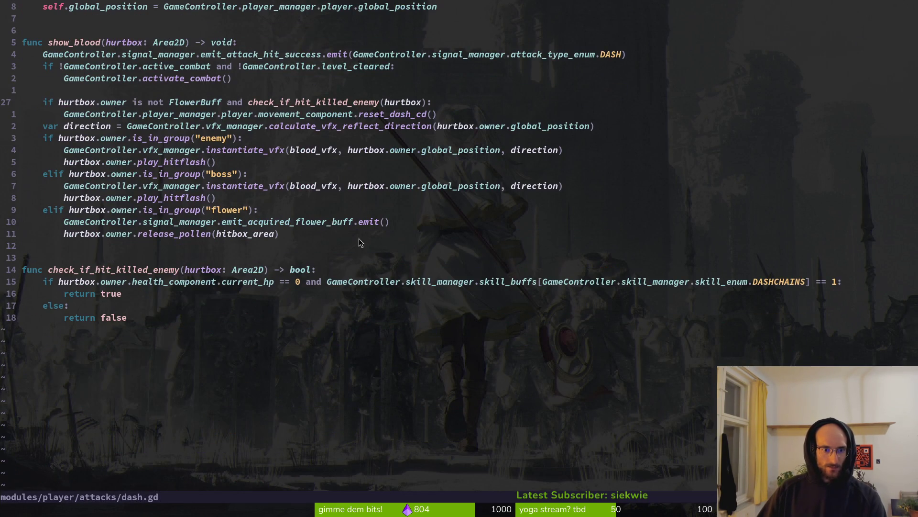
scroll(316, 282, "up", 4)
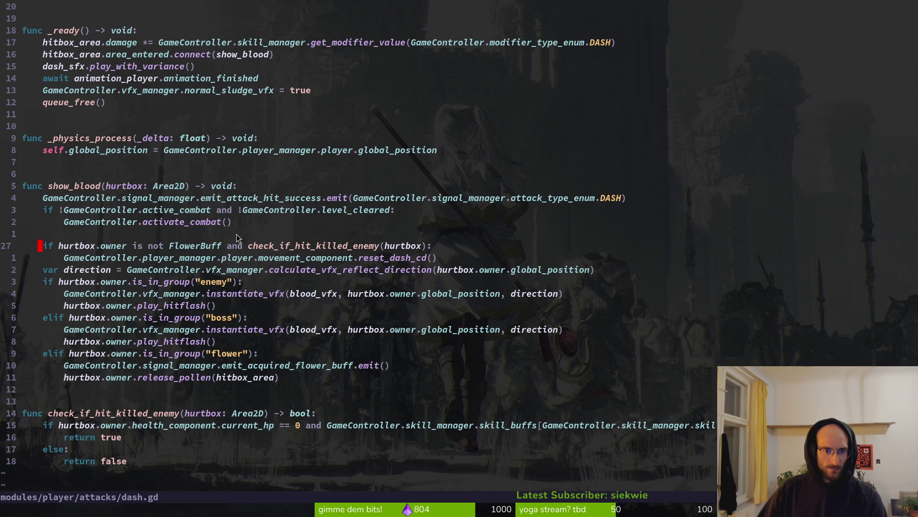
key("ctrl+o")
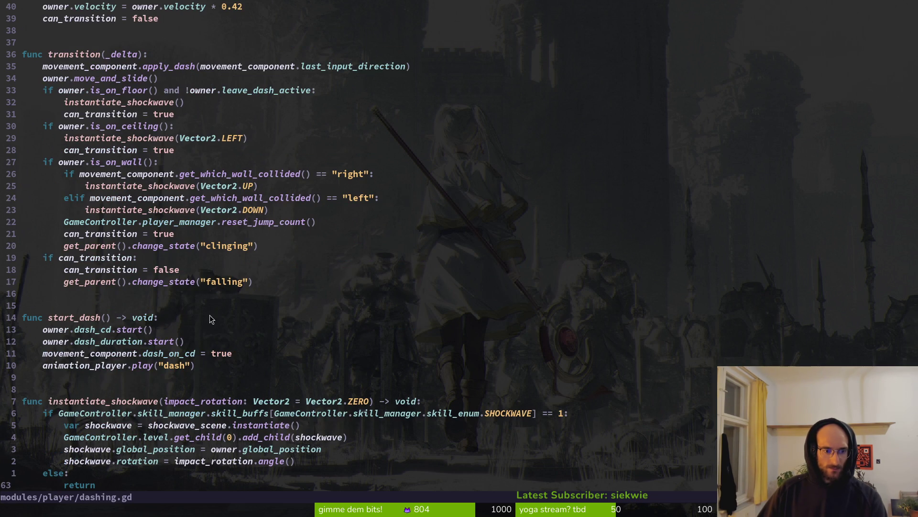
scroll(168, 186, "up", 7)
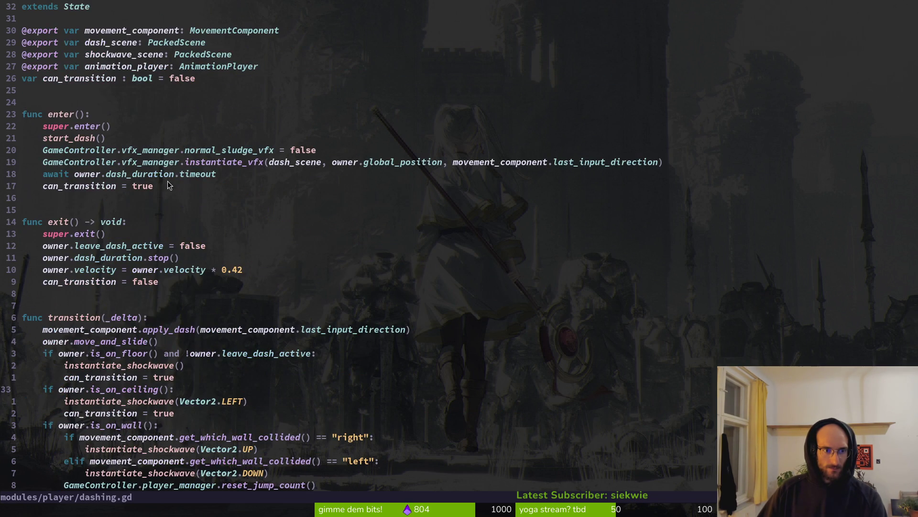
key("alt+Tab")
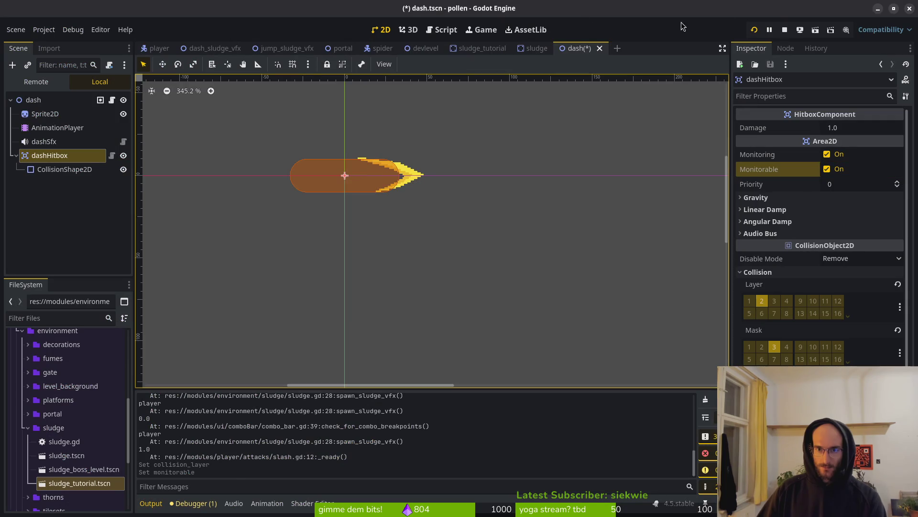
- Run the game, dash the bee toward the dev hexagon, then stop it to see the errors
left_click(758, 31)
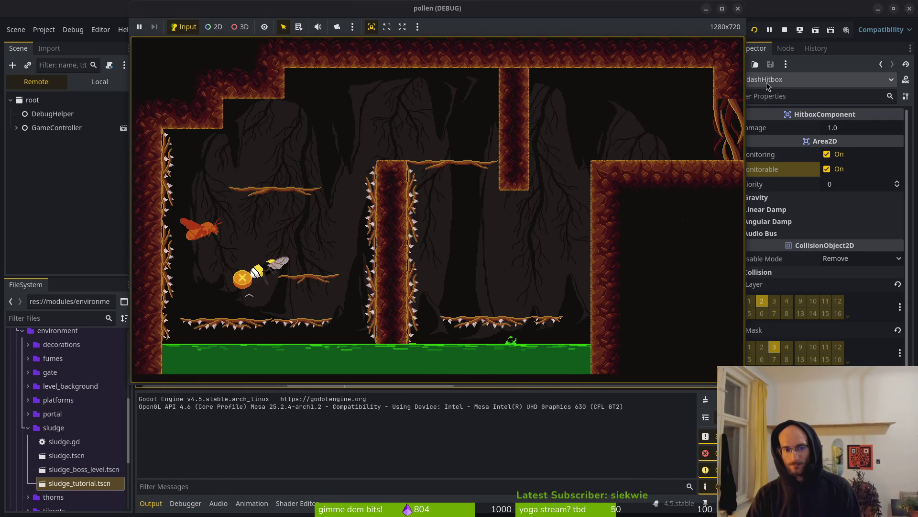
key("space")
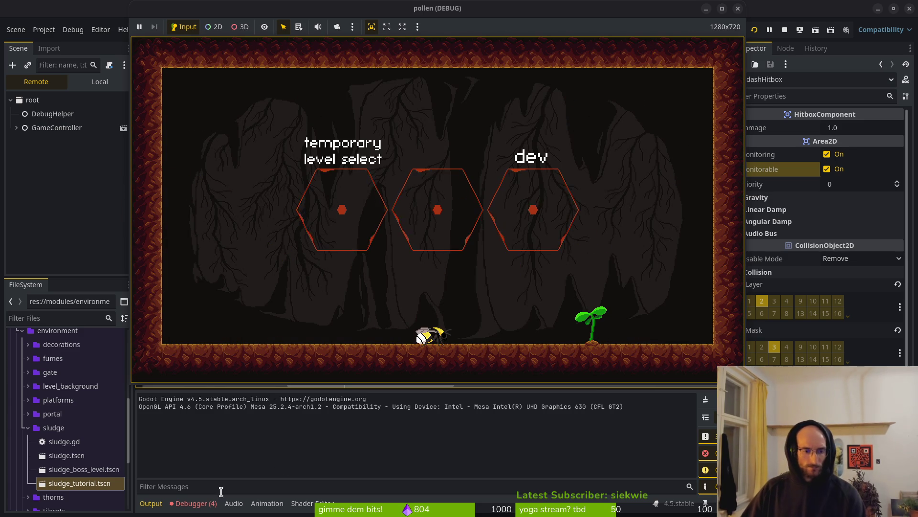
left_click(738, 9)
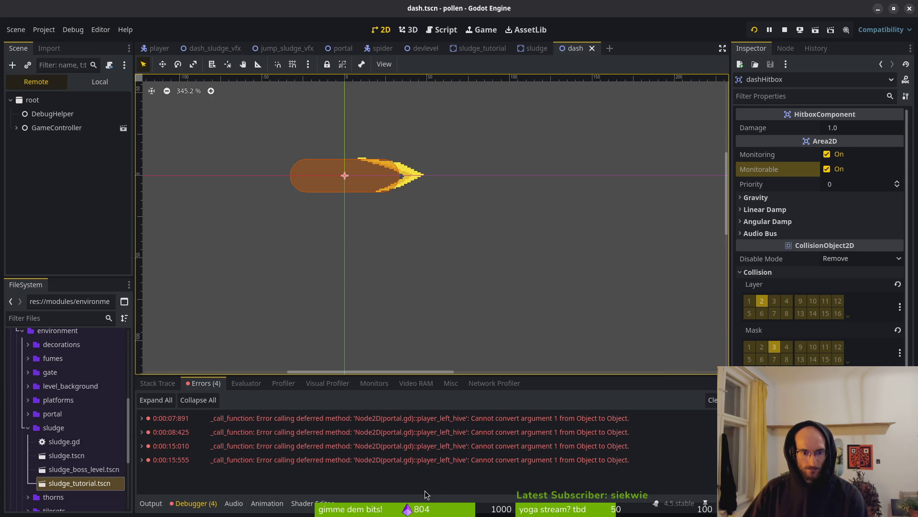
key("alt+Tab")
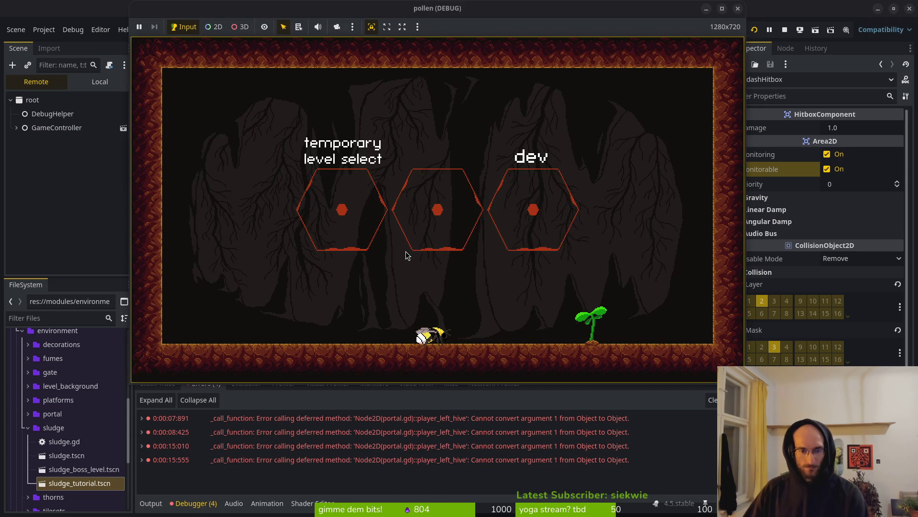
key("space")
key("f")
key("f")
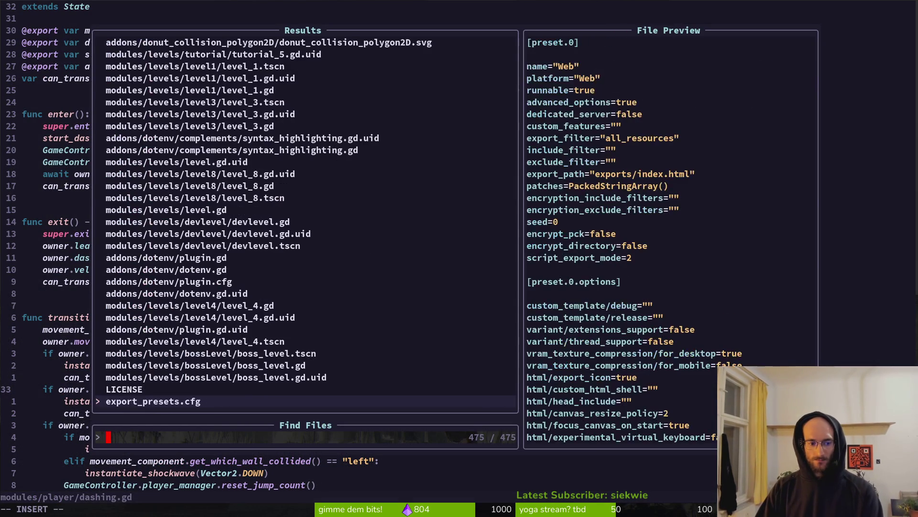
type("port")
key("Return")
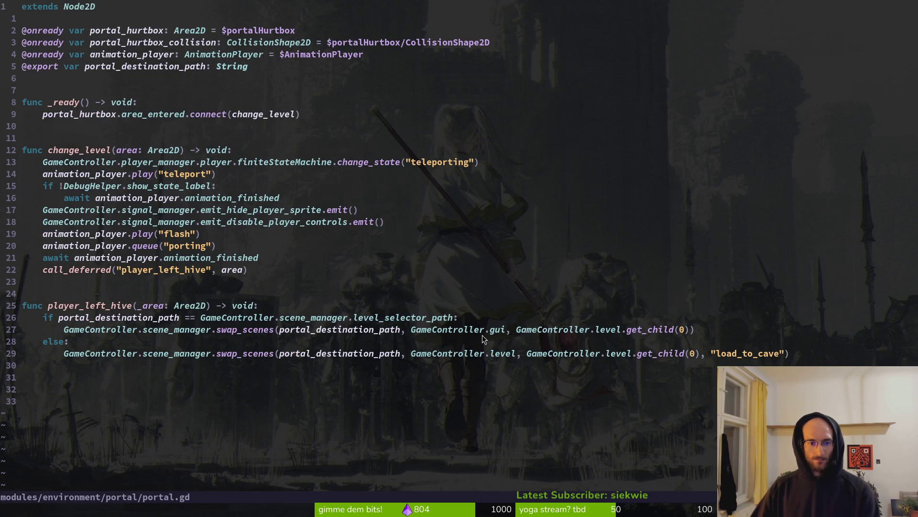
key("alt+Tab")
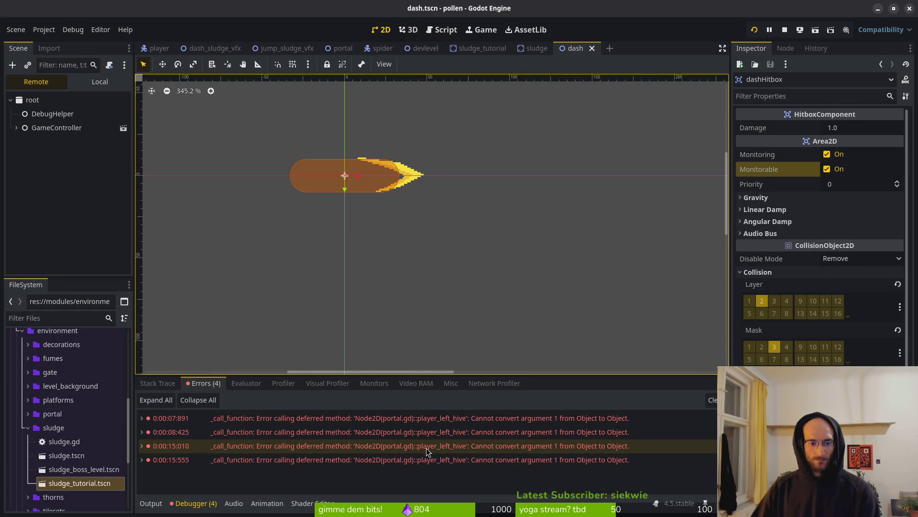
double_click(535, 435)
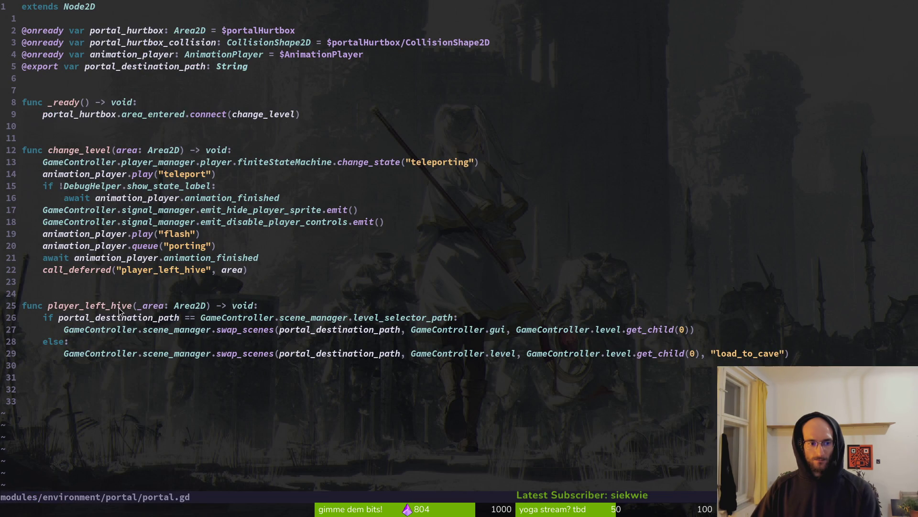
key("alt+Tab")
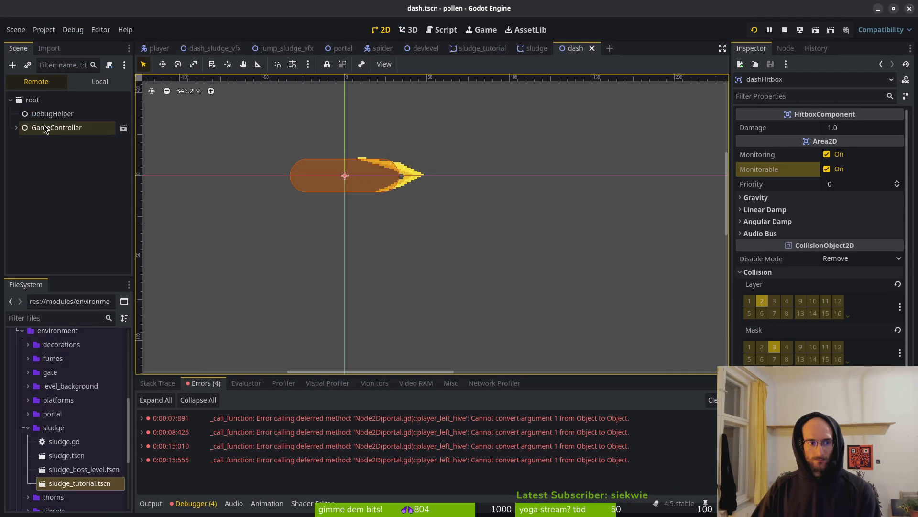
- In dash.tscn, turn the dash hitbox's Monitorable off and remove it from collision layer 2
left_click(100, 81)
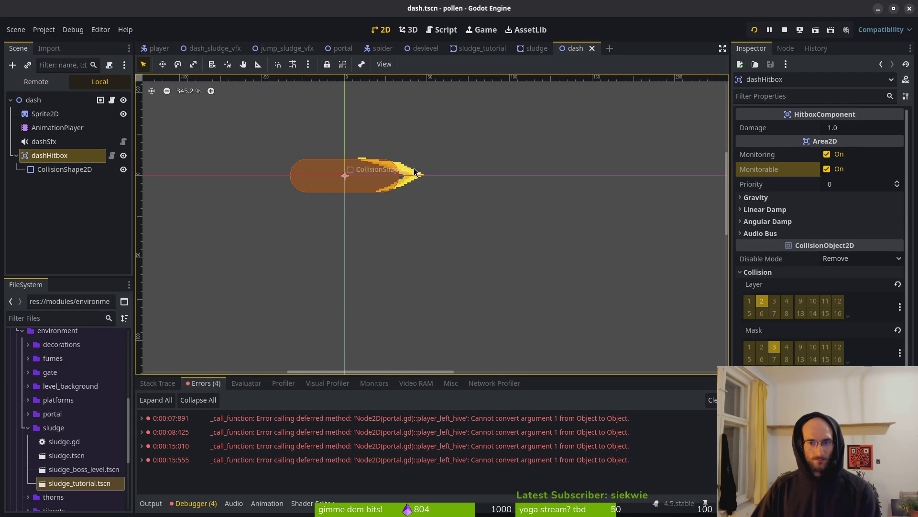
left_click(827, 169)
left_click(762, 301)
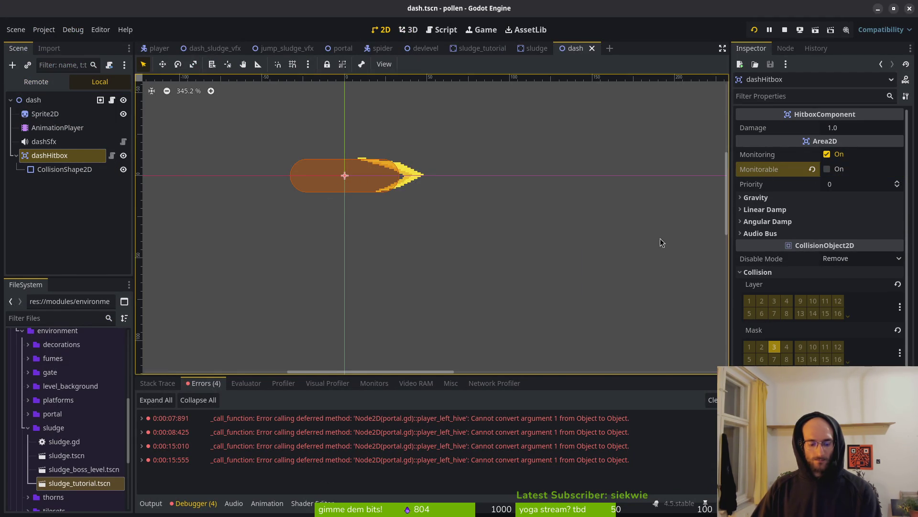
- In Neovim, find and open dashing.gd via a 'dash' file search and scroll through it
key("alt+Tab")
left_click(246, 232)
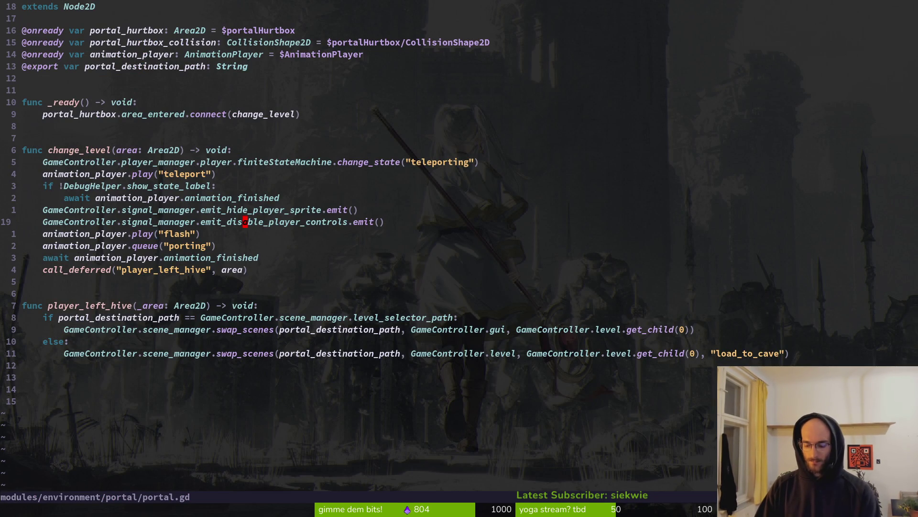
key("space")
key("f")
key("f")
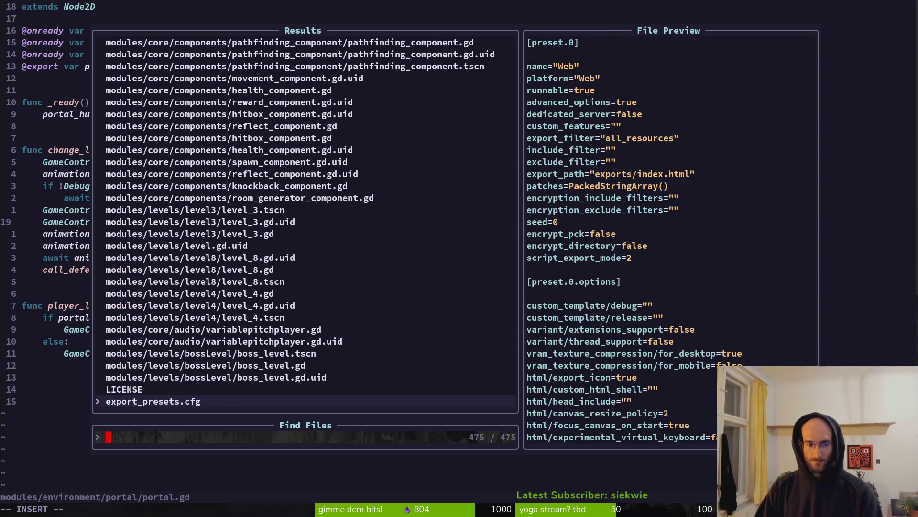
type("dash")
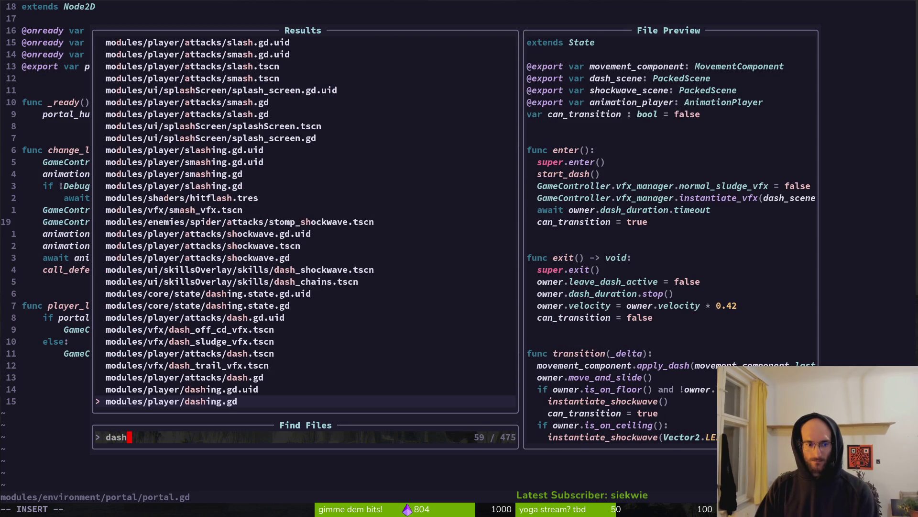
key("Up")
key("Up")
key("Up")
key("Down")
key("Down")
key("Down")
key("Down")
key("Return")
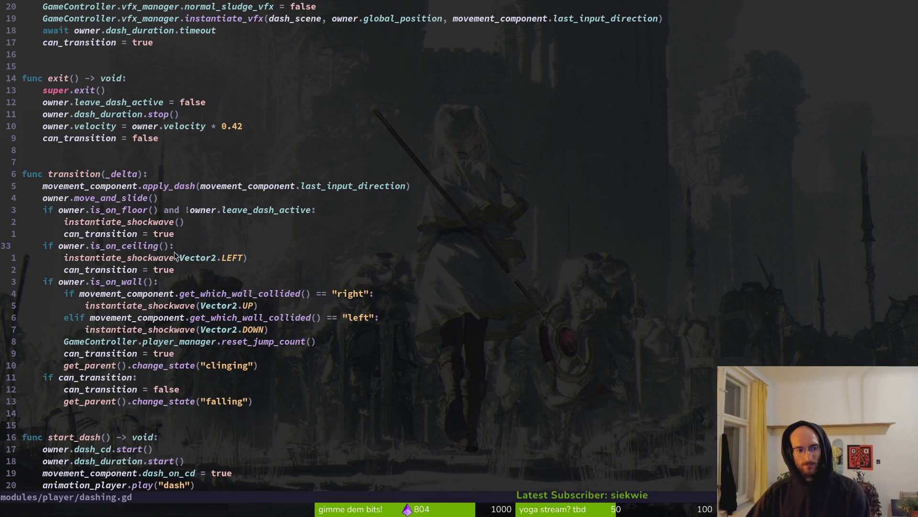
scroll(187, 268, "down", 4)
scroll(174, 430, "down", 5)
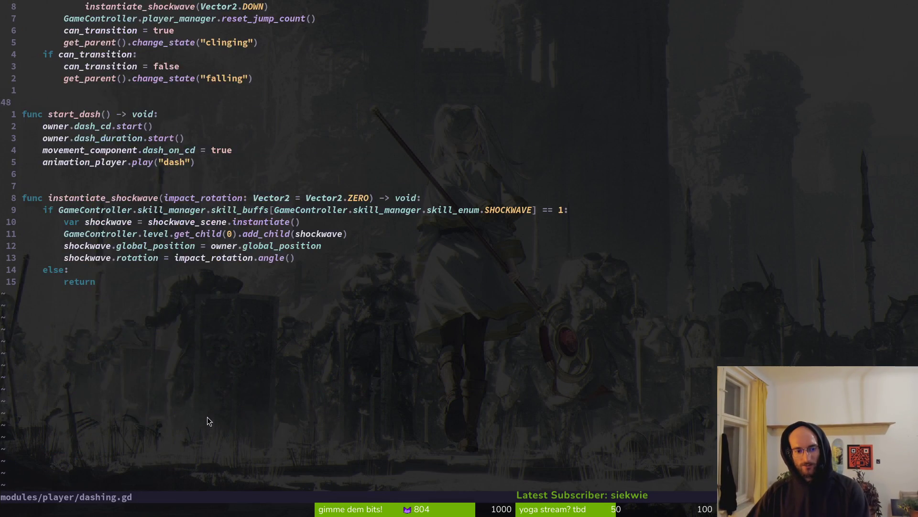
scroll(208, 420, "up", 13)
- Search the project files for 'sludge' and open sludge.gd
key("space")
key("f")
key("f")
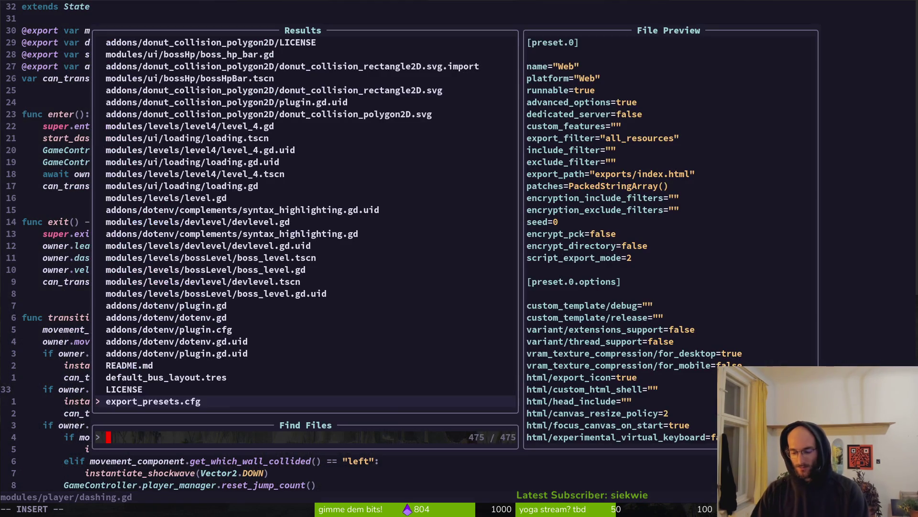
type("sludge")
key("Return")
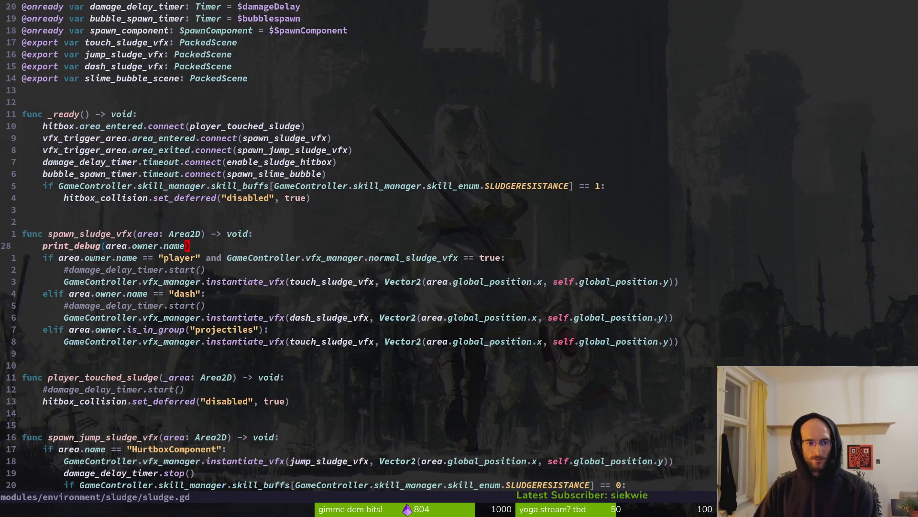
- Cancel a 'sludtu' file search and select the spawn_jump_sludge_vfx function name
key("space")
key("f")
key("f")
type("sludtu")
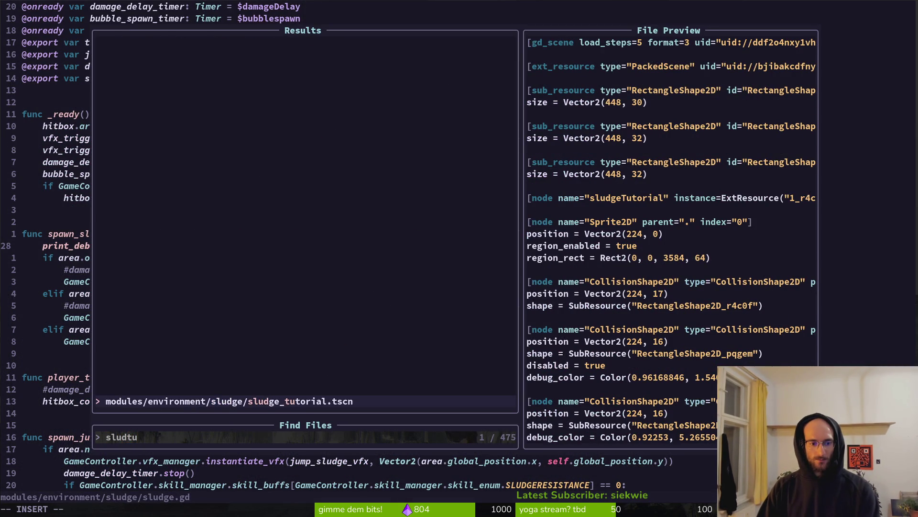
key("Escape")
scroll(346, 254, "down", 4)
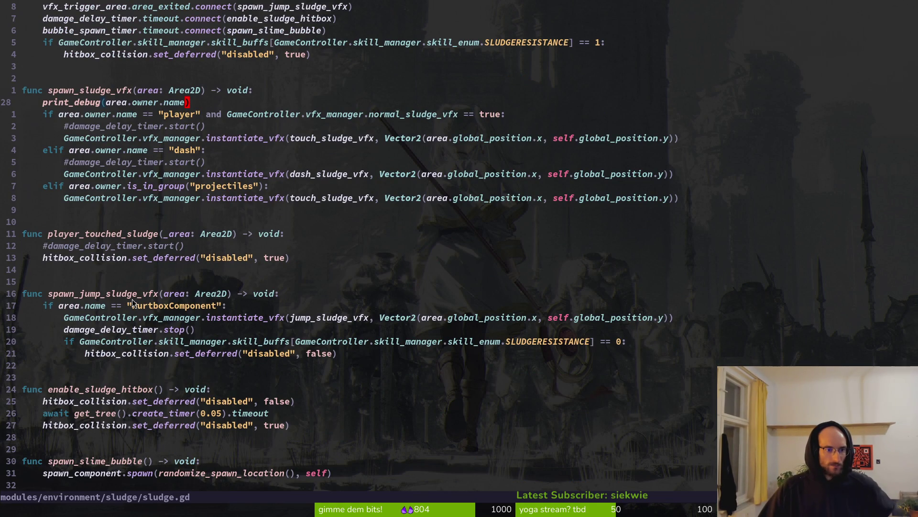
double_click(105, 293)
left_click(88, 297)
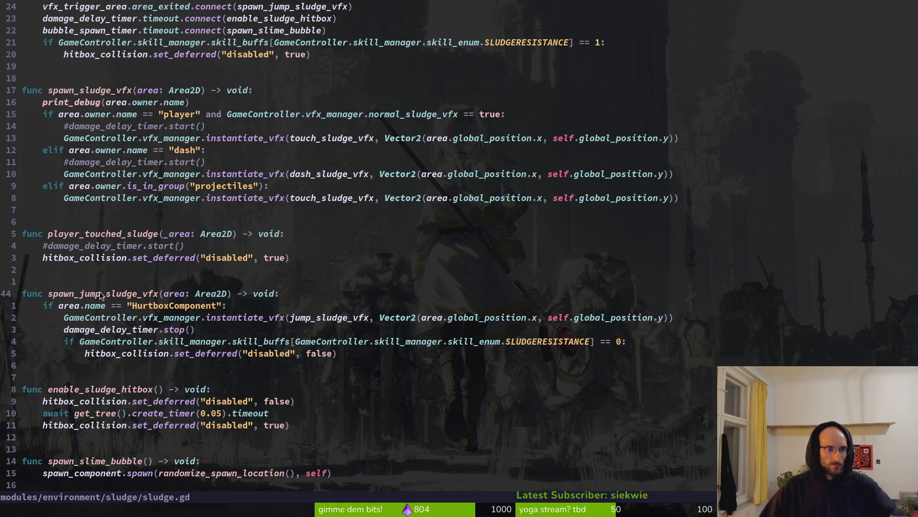
key("v")
key("i")
key("w")
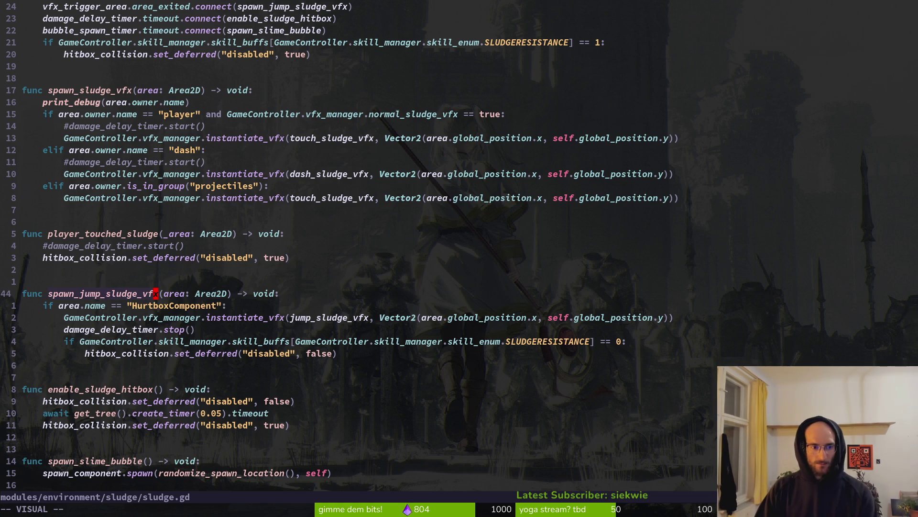
- Grep the project for spawn_jump_sludge_vfx, previewing its definition and its _ready connection
key("space")
key("f")
key("w")
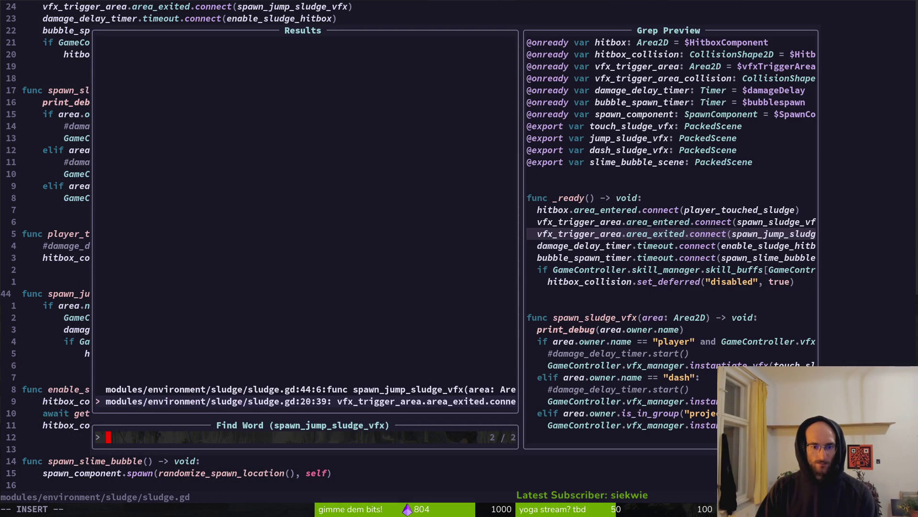
left_click(306, 389)
left_click(306, 400)
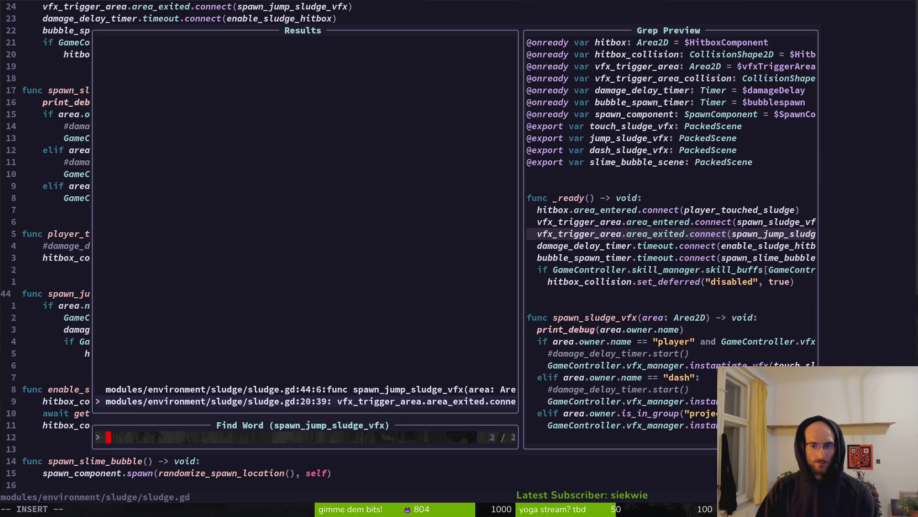
left_click(307, 389)
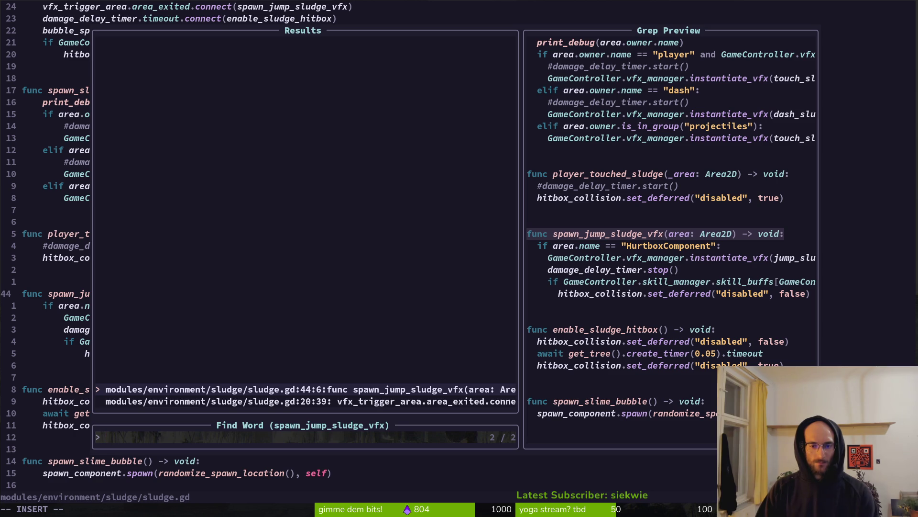
key("Down")
key("Escape")
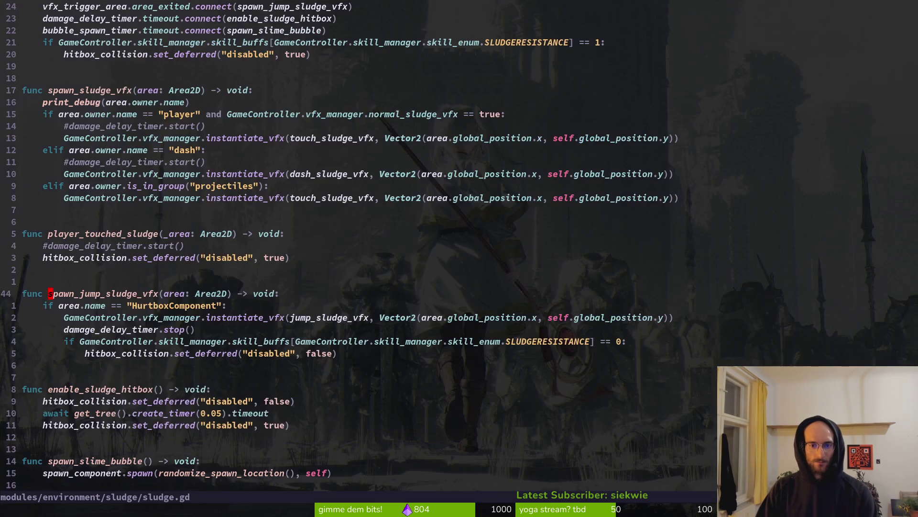
- Move up to the "dash" owner check in sludge.gd, then go back to Godot
key("1")
key("0")
key("k")
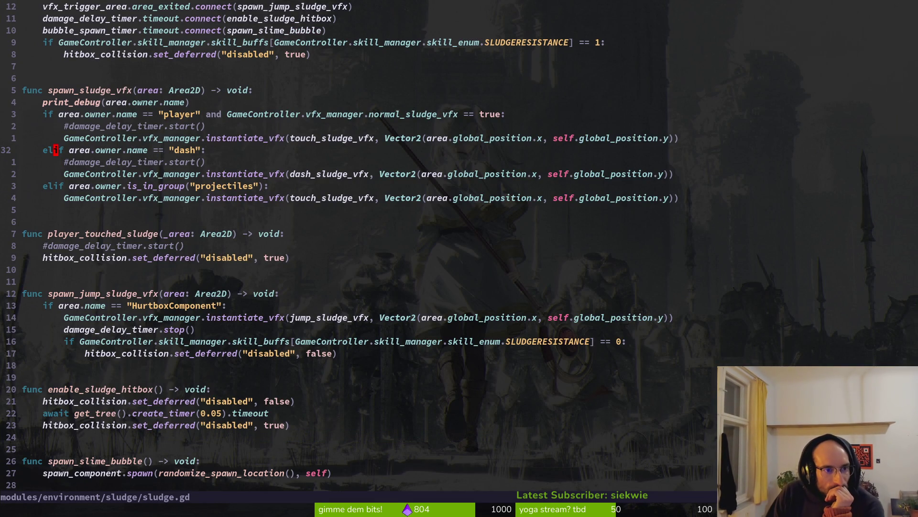
key("k")
key("k")
key("k")
key("k")
key("k")
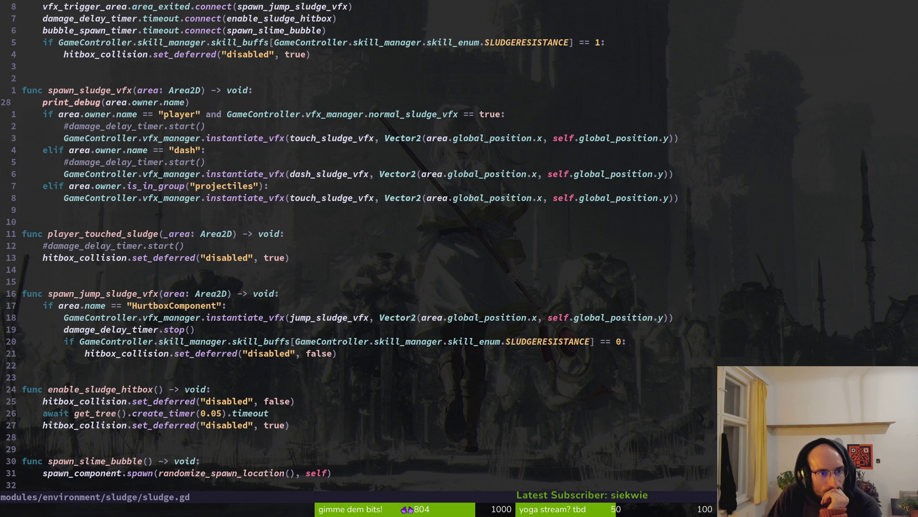
key("alt+Tab")
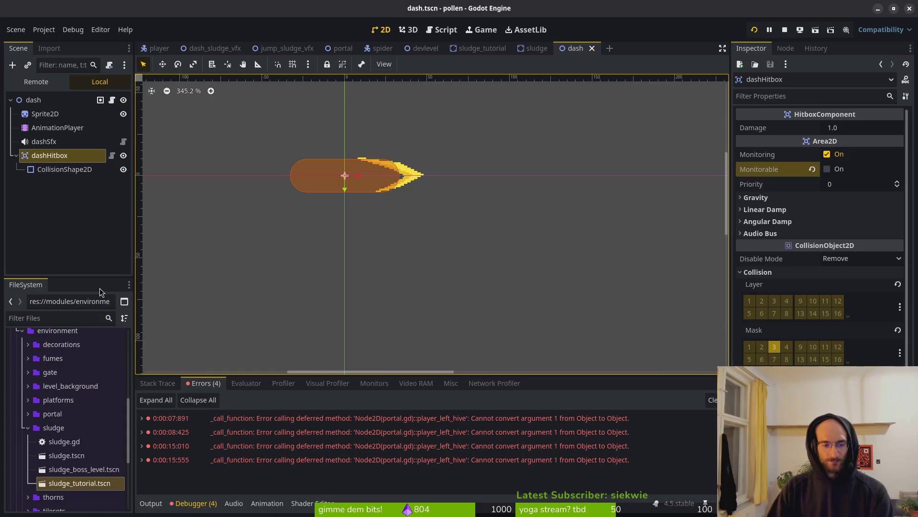
- Restart the game, fly the bee from the hub hexagon into the level, and dash out of the sludge
key("alt+Tab")
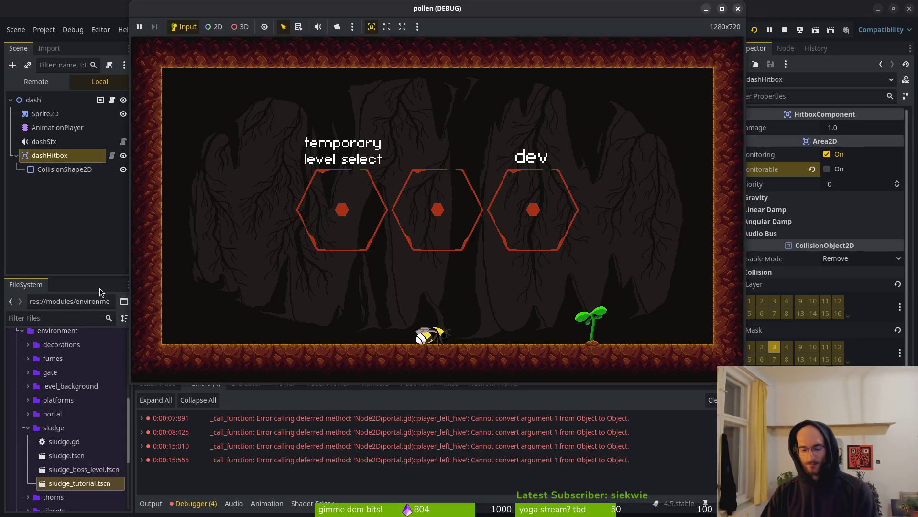
key("F8")
key("F5")
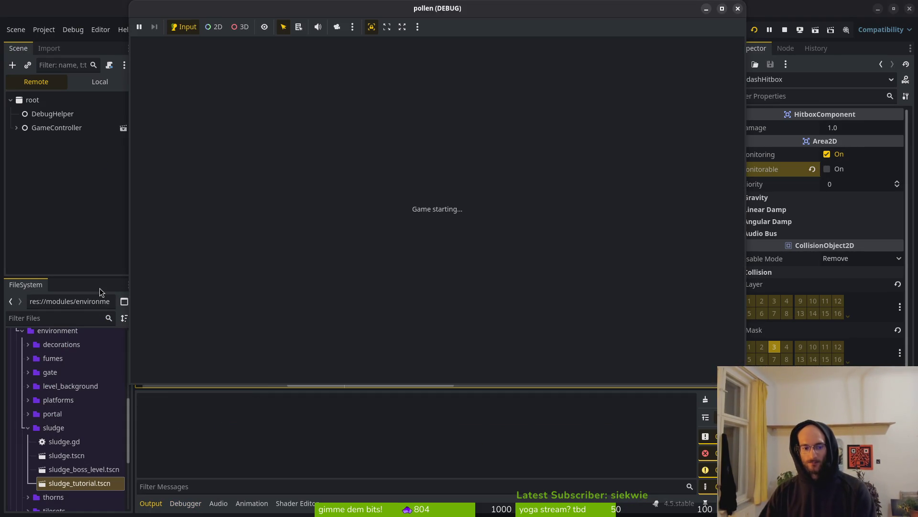
key("Return")
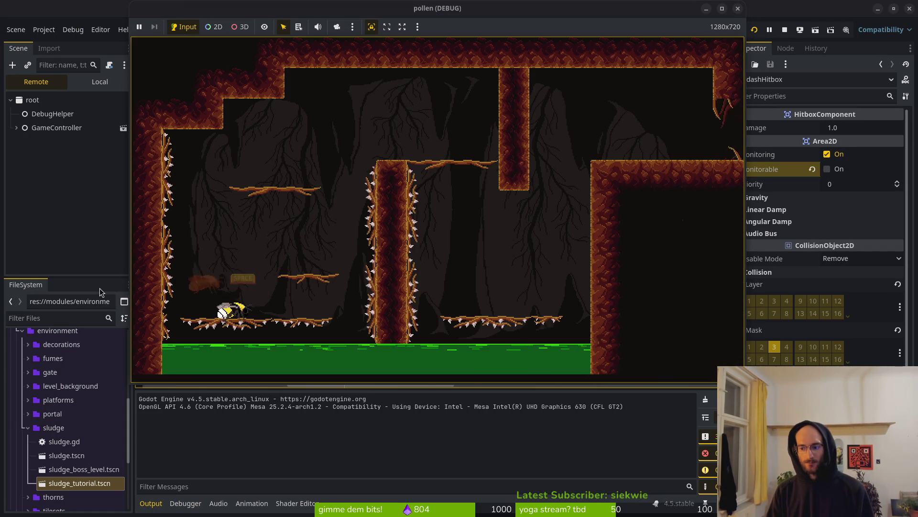
key("Up")
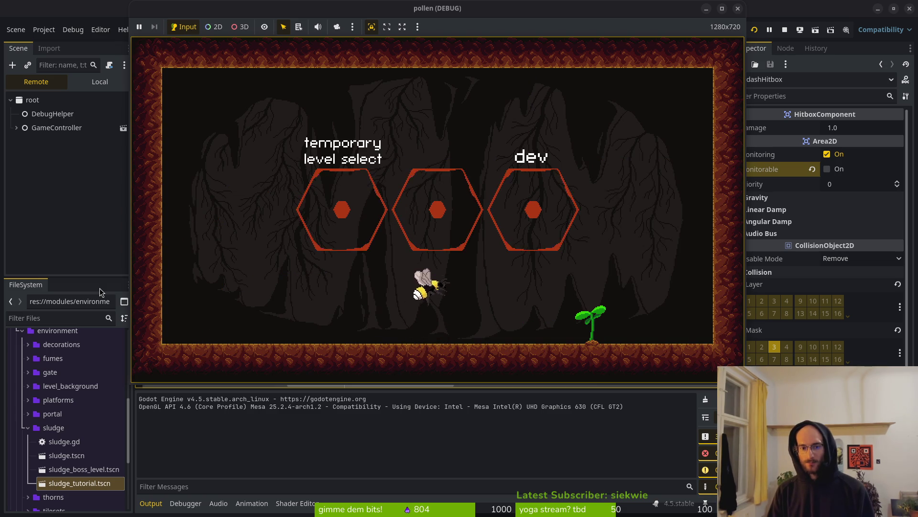
key("Up")
key("Right")
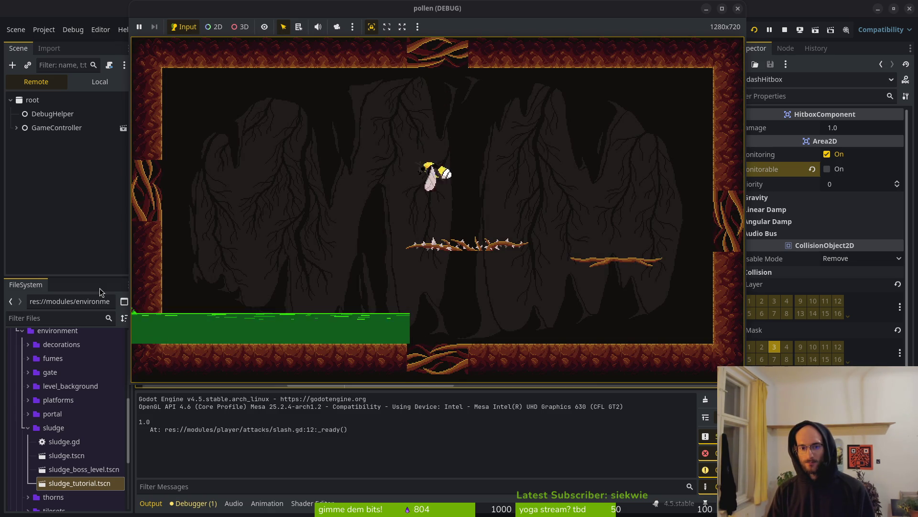
key("space")
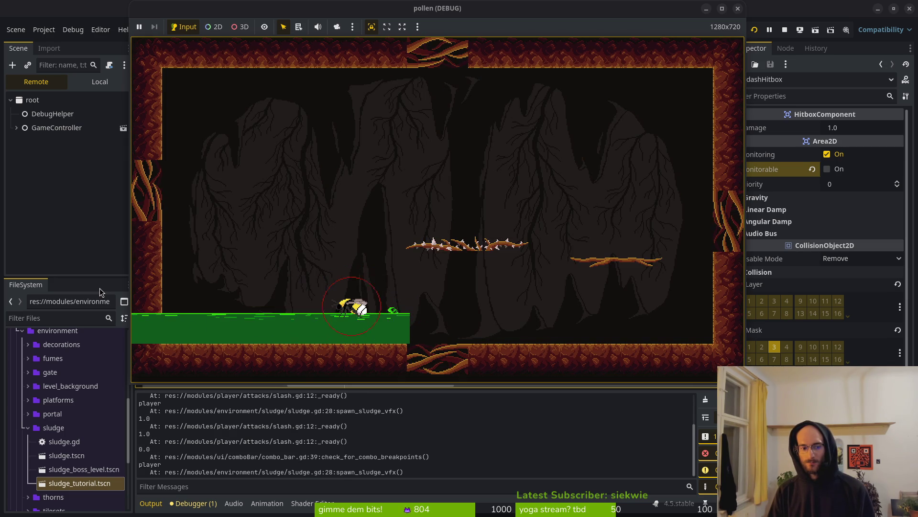
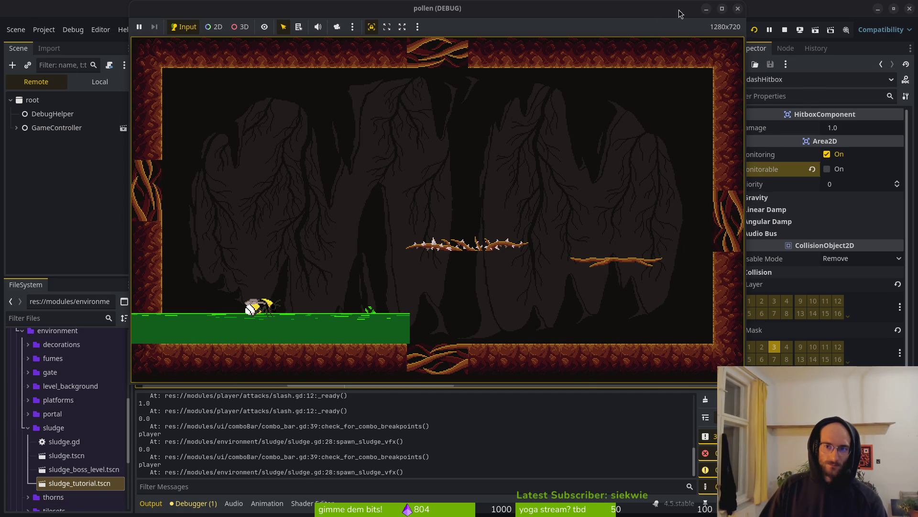
- Stop the running game, then inspect sludgeTutorial's root, HitboxComponent and vfxTriggerArea nodes
left_click(737, 9)
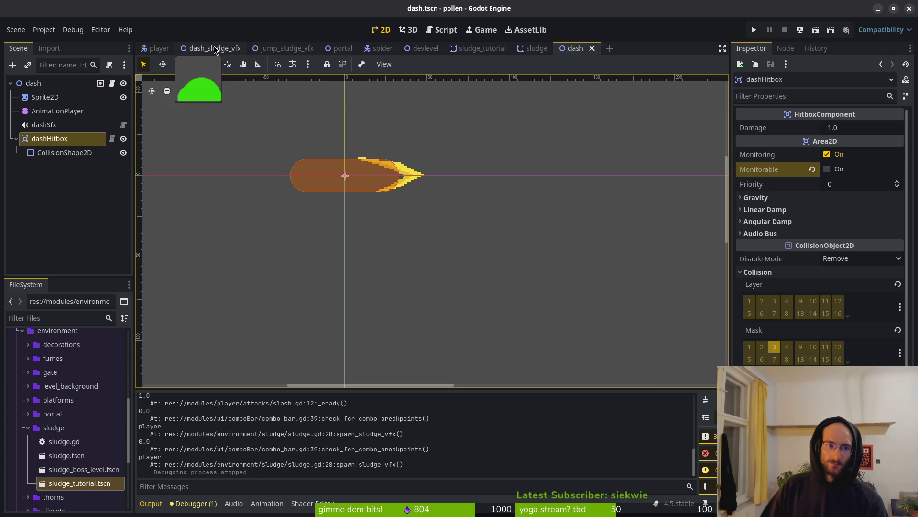
left_click(478, 49)
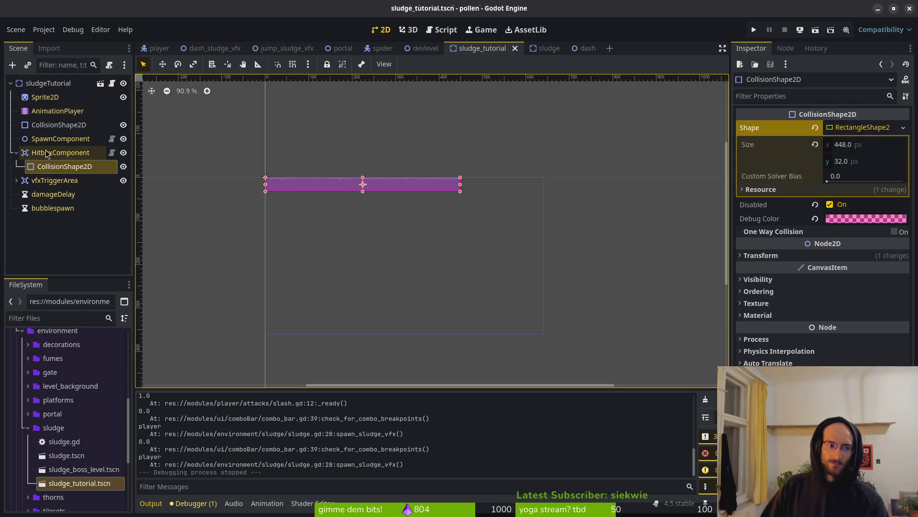
left_click(50, 83)
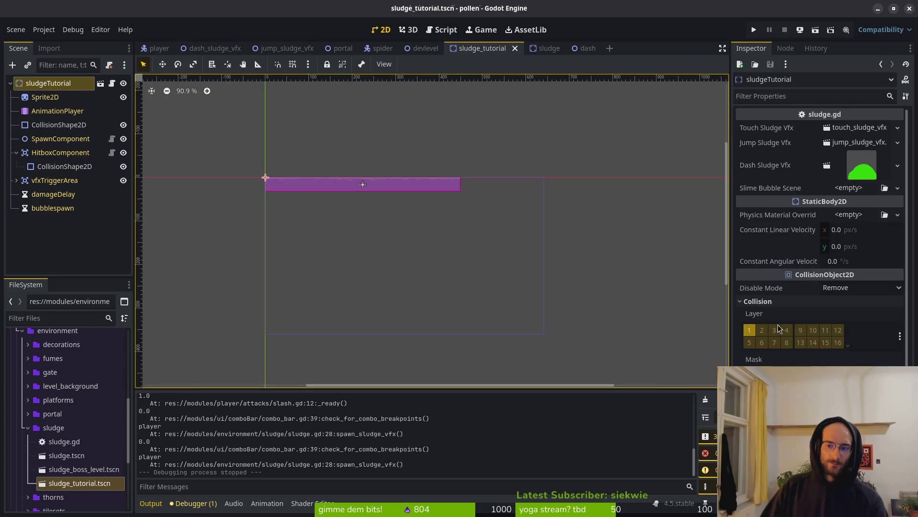
left_click(54, 154)
left_click(50, 181)
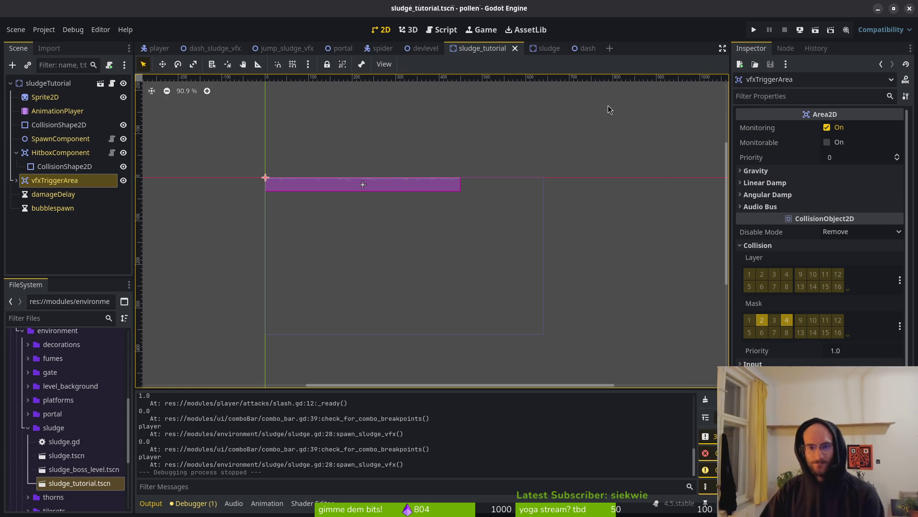
- Check the dash scene's dashHitbox collision shape, then go to GitLab's pollinate or die project
left_click(581, 48)
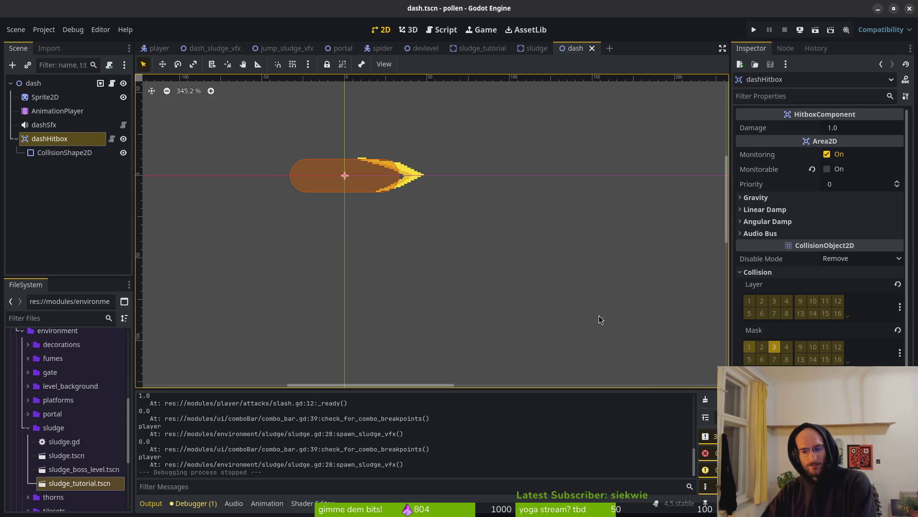
left_click(57, 153)
left_click(43, 139)
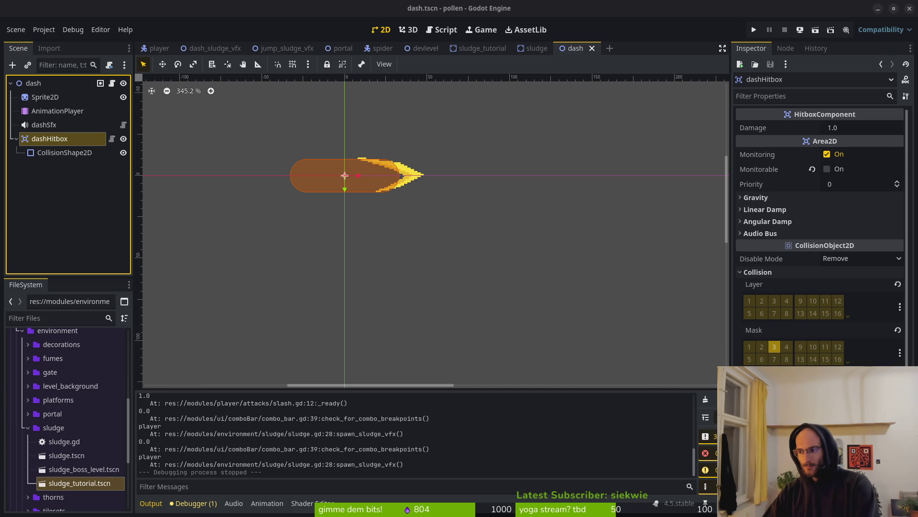
key("alt+Tab")
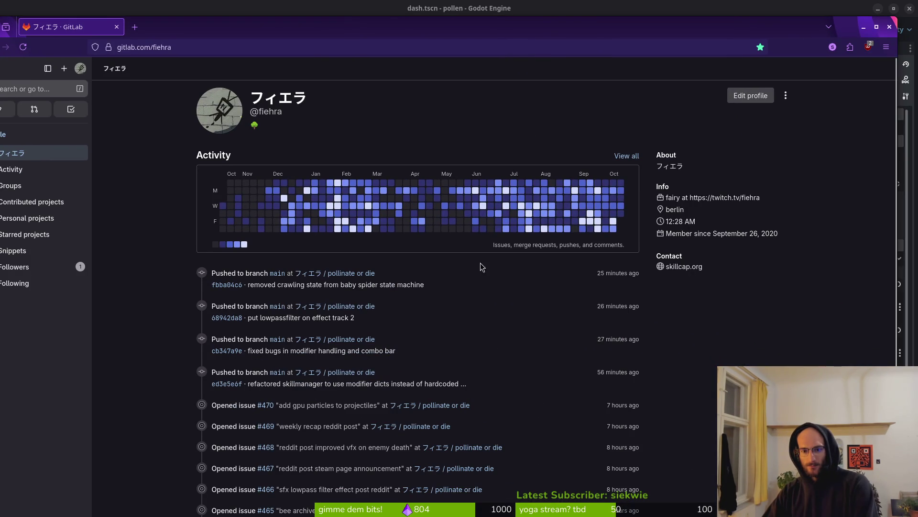
left_click(338, 274)
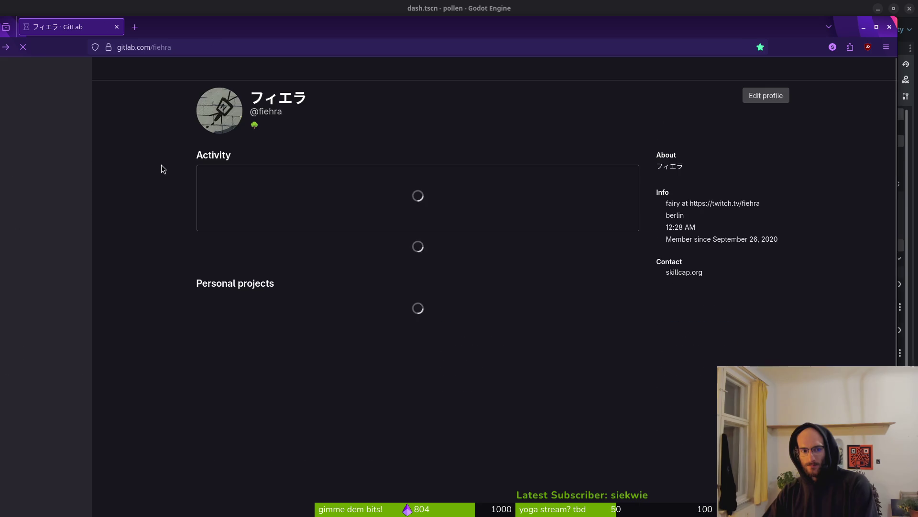
- Browse to modules/player/attacks/dash.gd in the repository and skim its code
key("alt+Right")
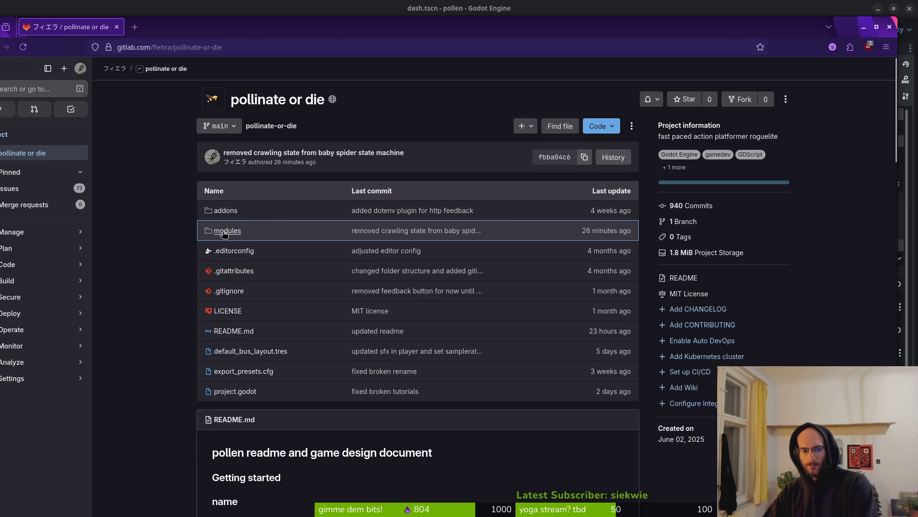
left_click(226, 231)
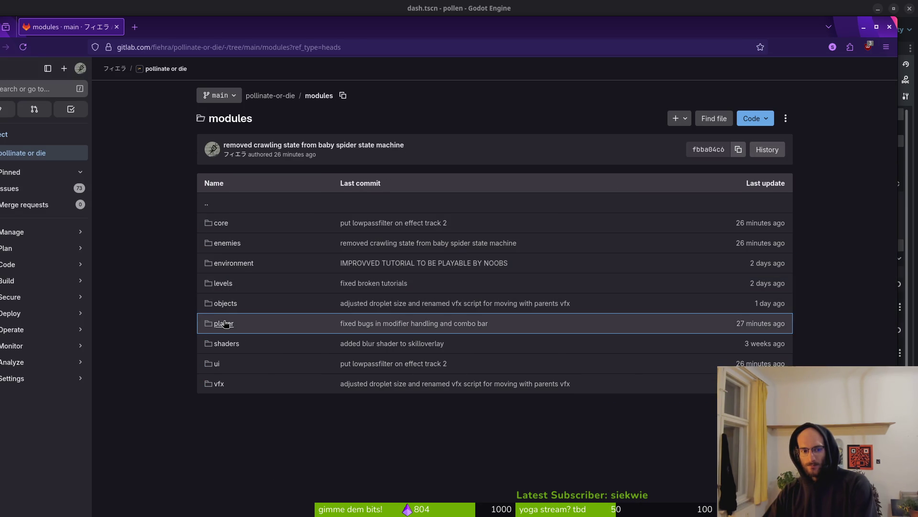
left_click(223, 323)
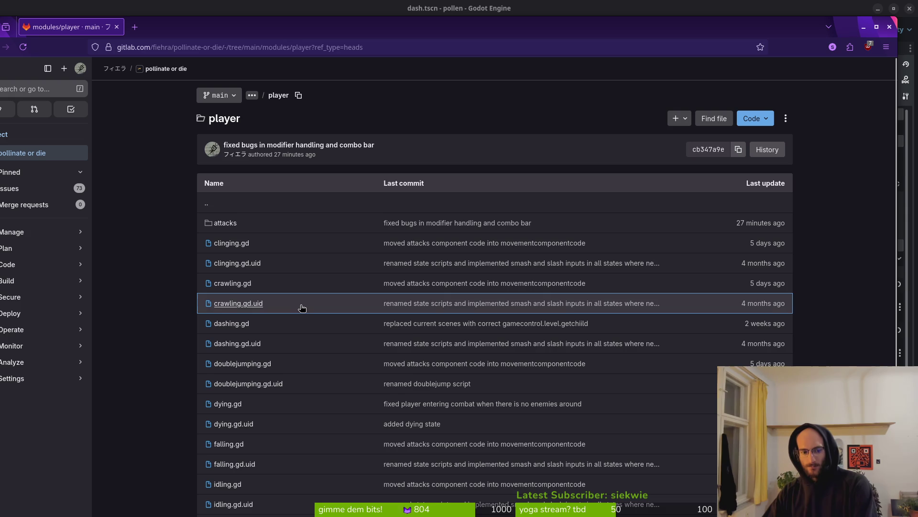
left_click(230, 231)
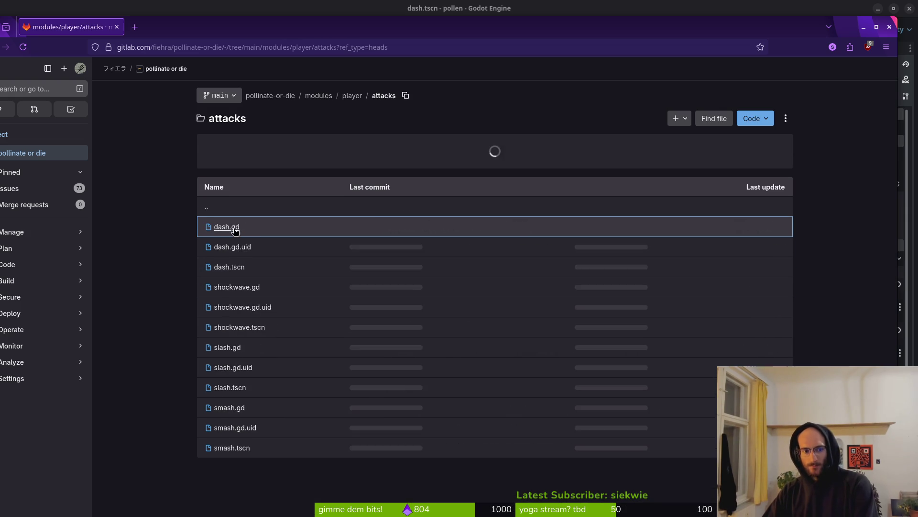
left_click(225, 228)
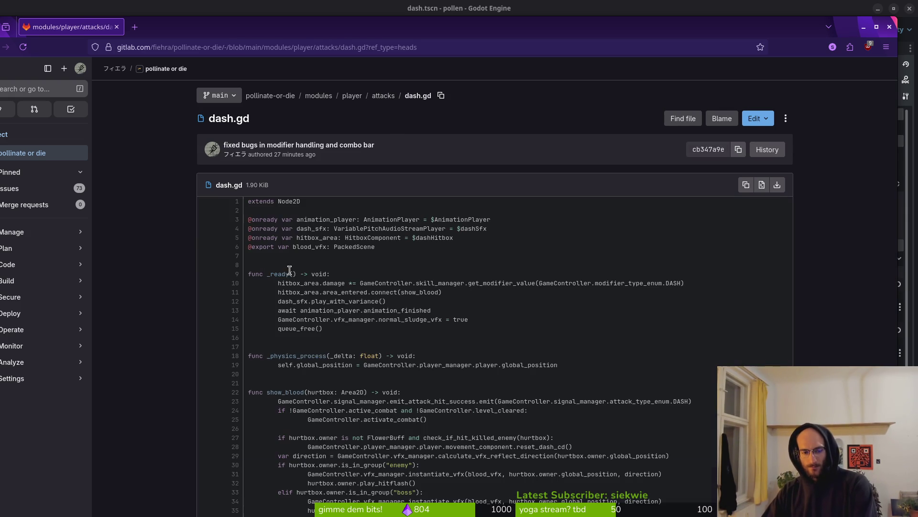
scroll(347, 268, "down", 3)
key("alt+Left")
key("alt+Left")
key("alt+Left")
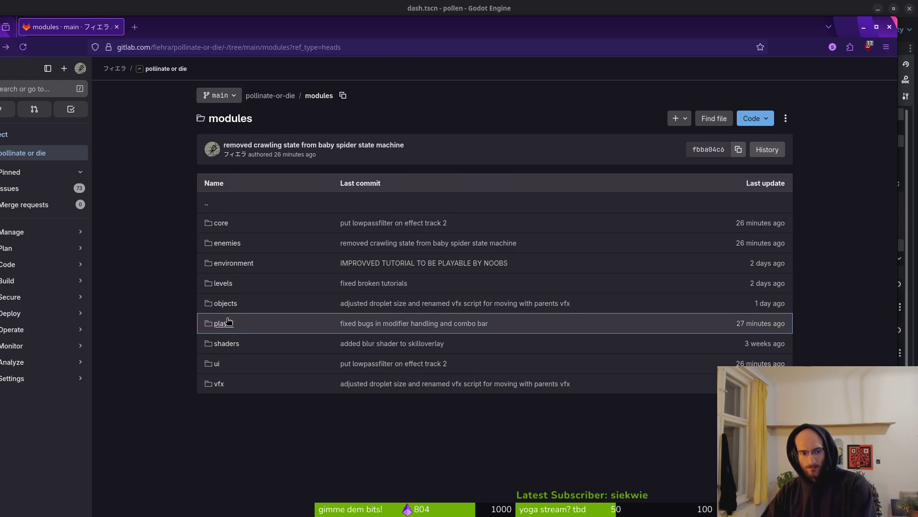
- Open modules/environment/sludge/sludge.gd and view its commit history
left_click(223, 265)
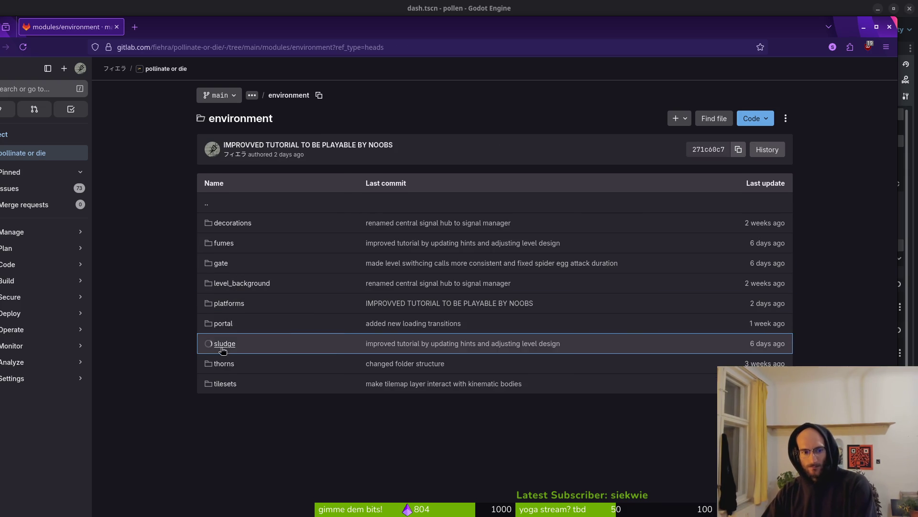
left_click(225, 343)
left_click(231, 223)
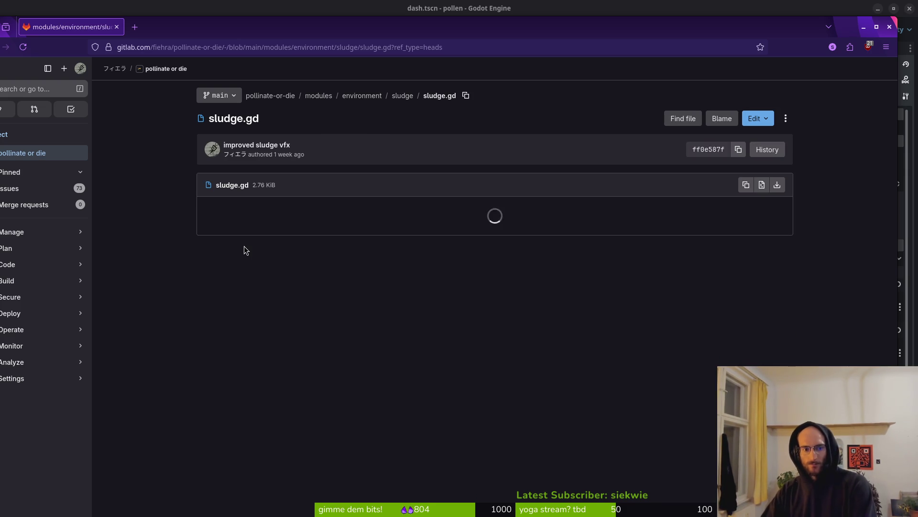
left_click(774, 150)
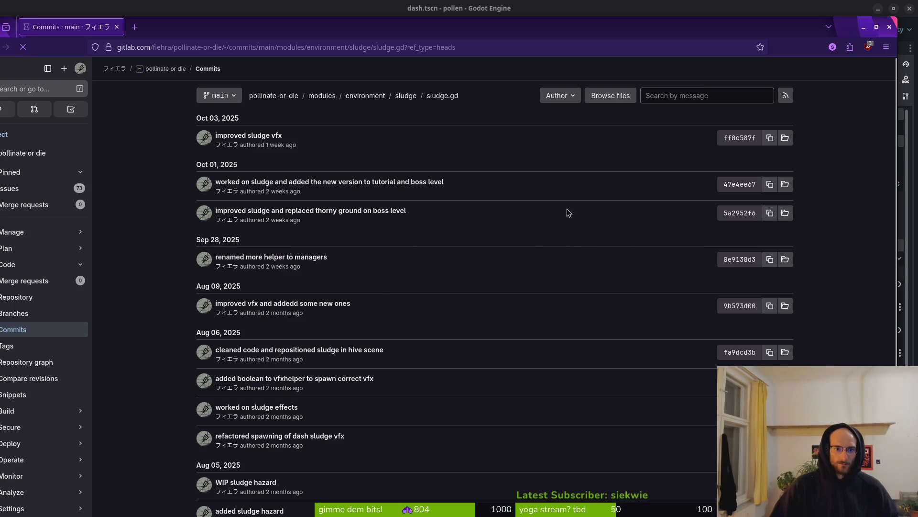
- Scroll through the Blame view of sludge.gd and open the 'refactored spawning of dash sludge vfx' commit
key("alt+Left")
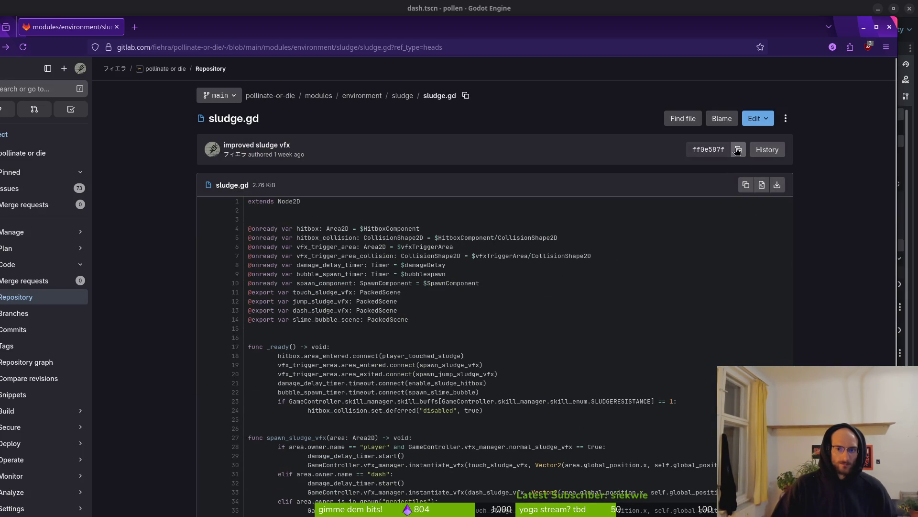
left_click(722, 118)
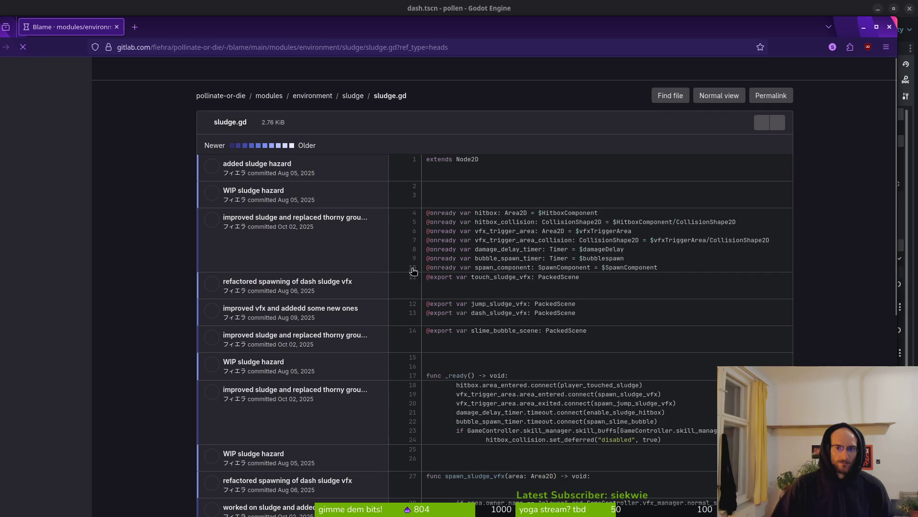
scroll(553, 260, "down", 2)
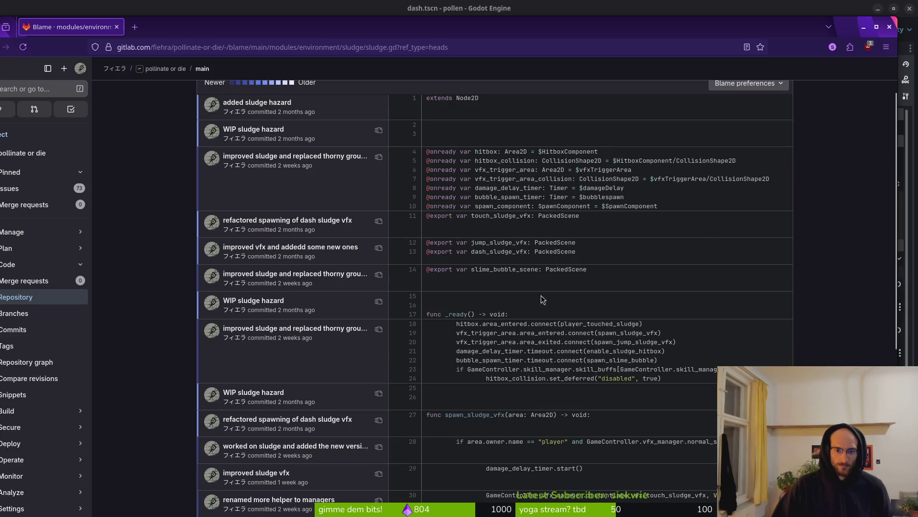
scroll(567, 345, "down", 5)
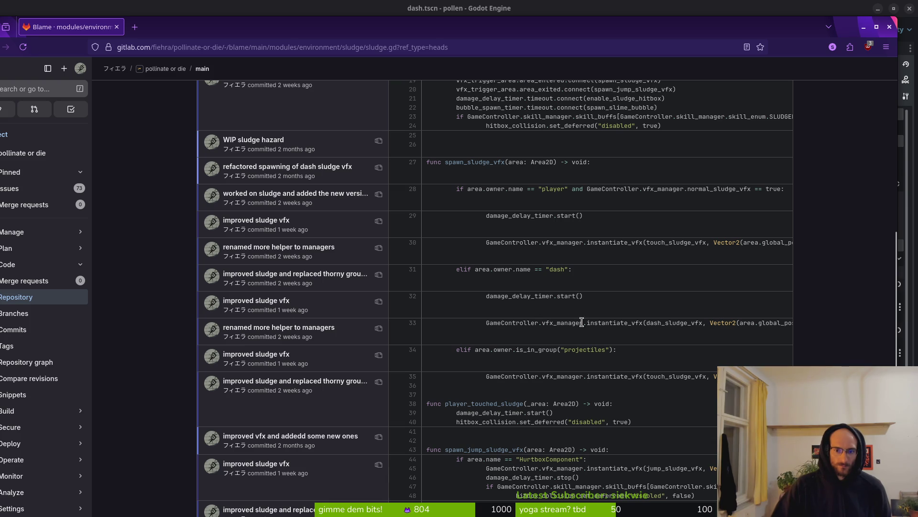
scroll(582, 359, "down", 3)
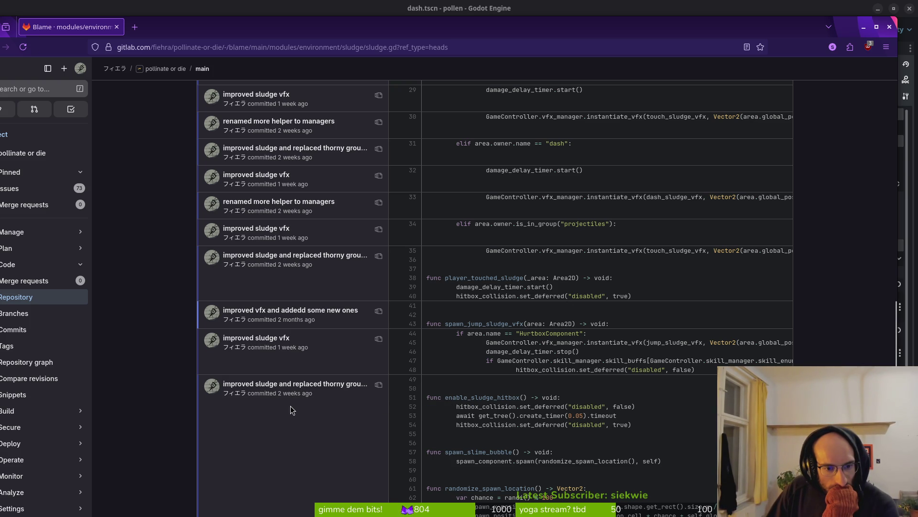
scroll(306, 460, "up", 1)
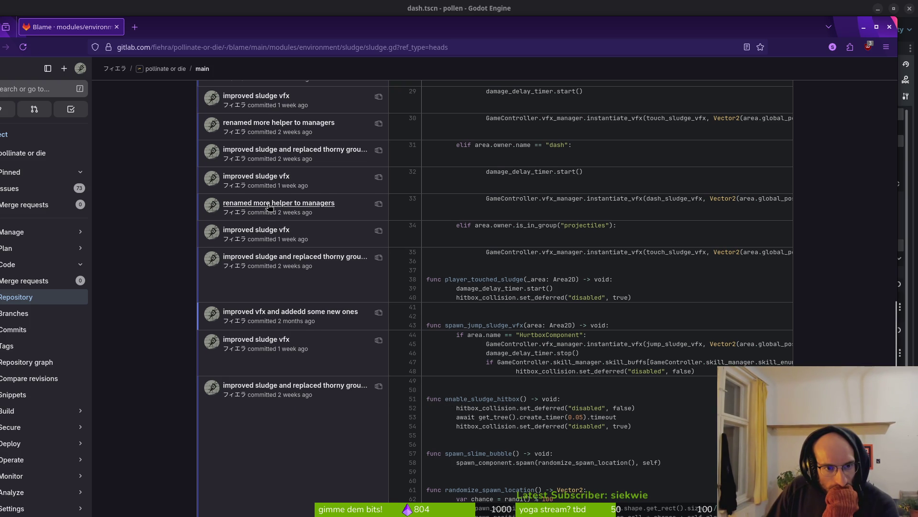
scroll(281, 215, "up", 1)
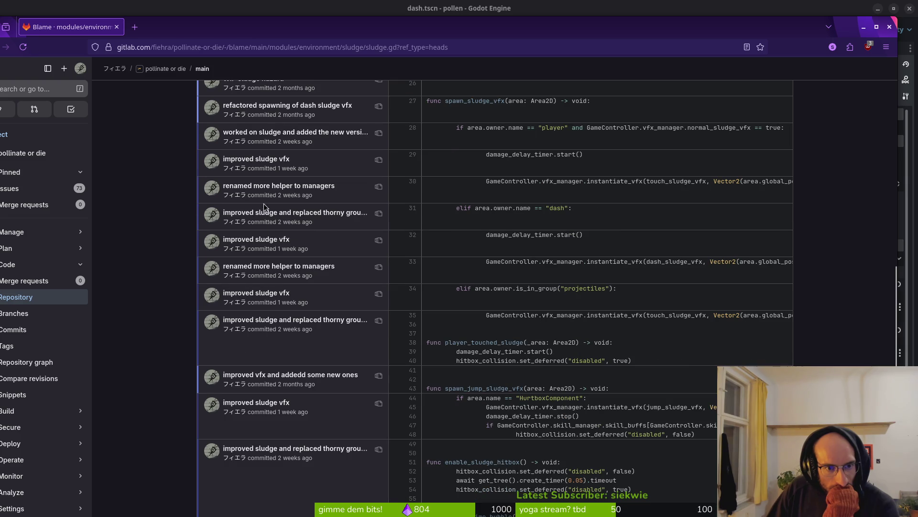
scroll(306, 230, "up", 3)
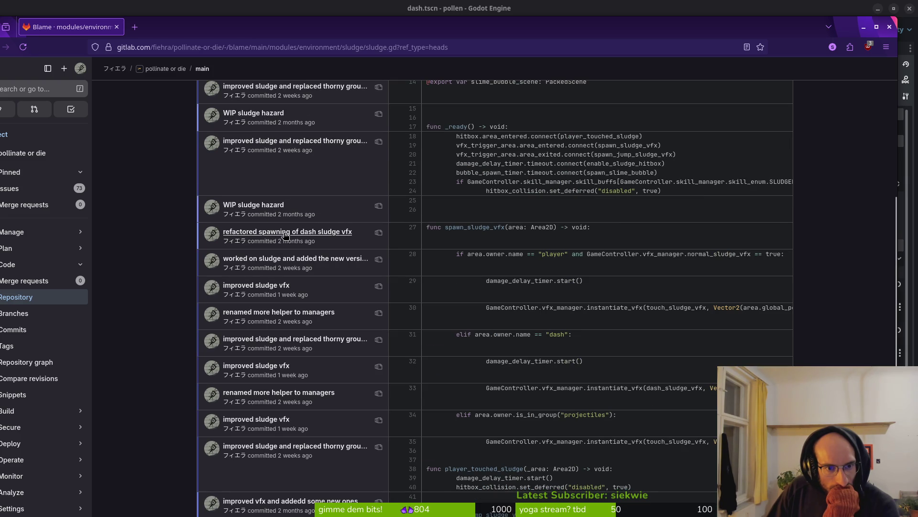
left_click(285, 234)
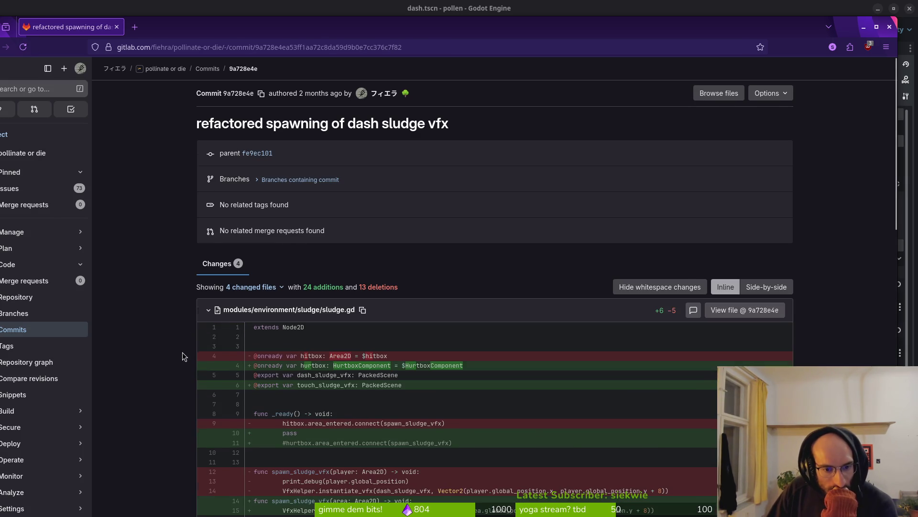
- Skim the refactor commit diff, then open the 'WIP sludge hazard' commit from the blame view
scroll(239, 344, "down", 4)
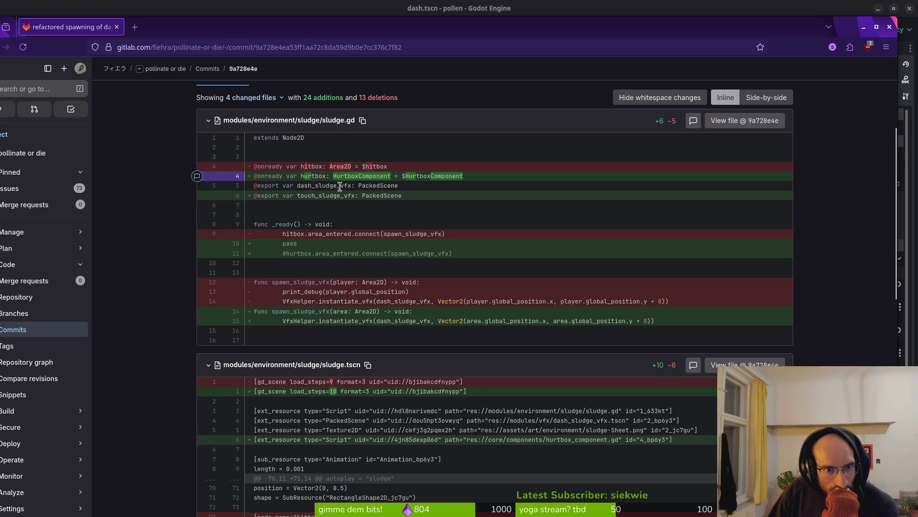
key("alt+Left")
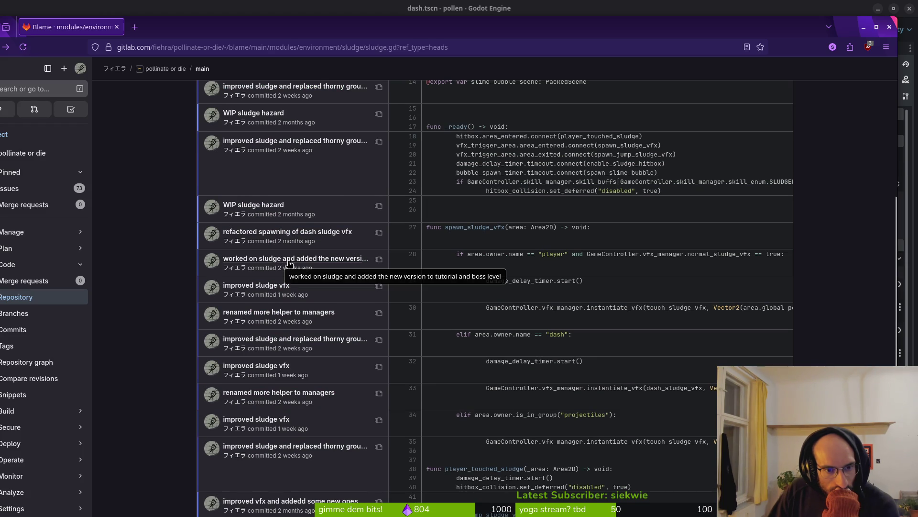
left_click(253, 206)
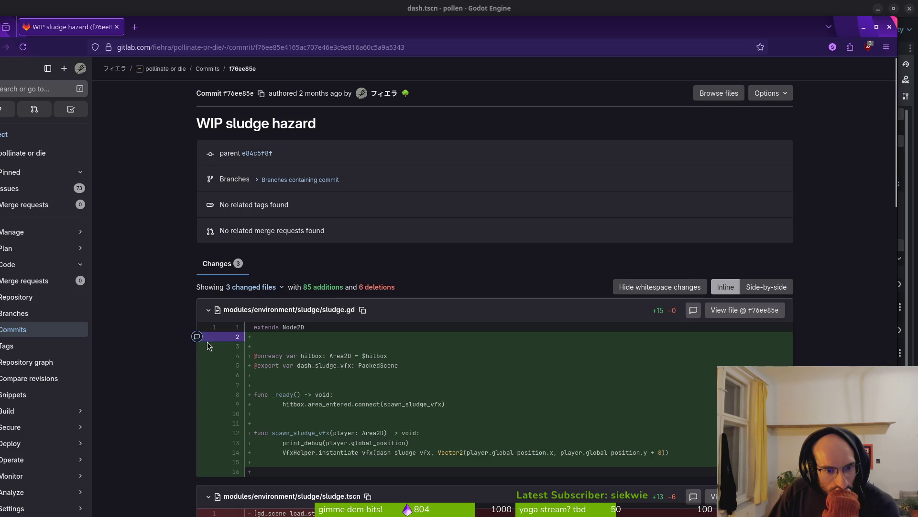
scroll(142, 359, "down", 5)
scroll(151, 352, "up", 4)
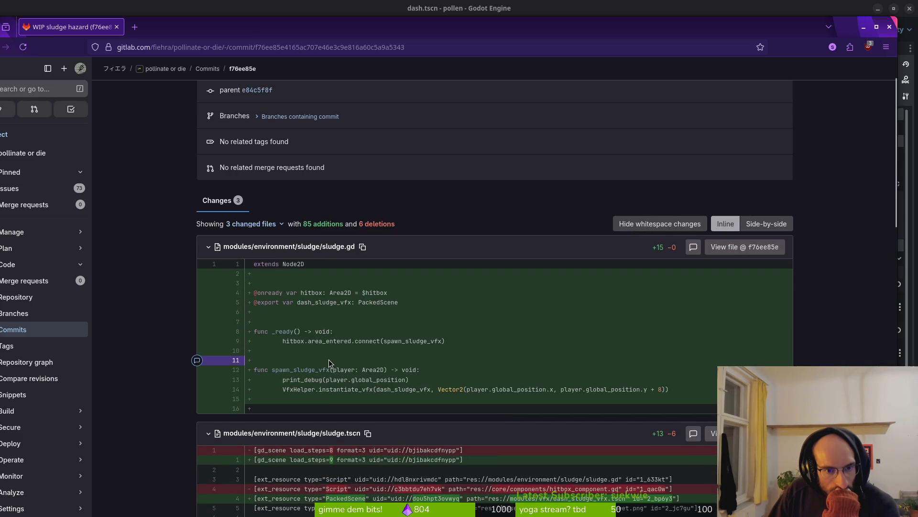
- Return to the sludge.gd blame view and scroll through the spawn_sludge_vfx annotations
key("alt+Left")
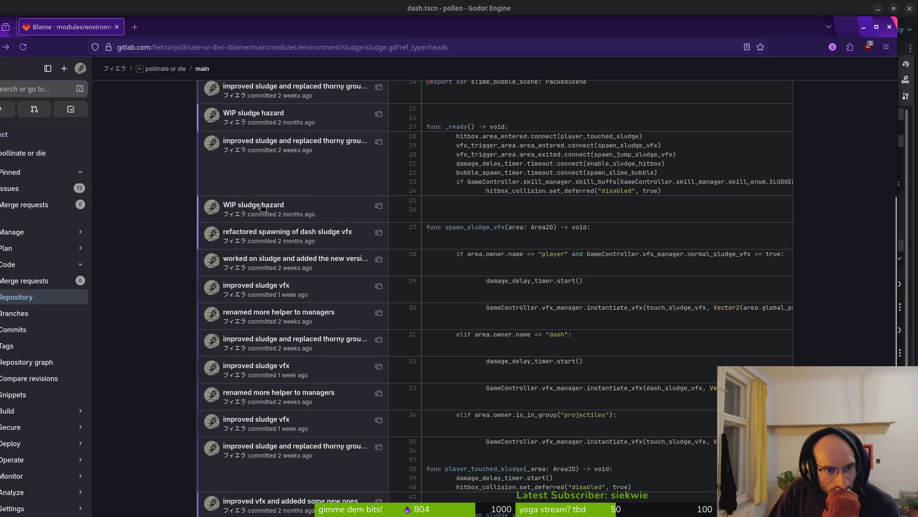
scroll(200, 217, "up", 4)
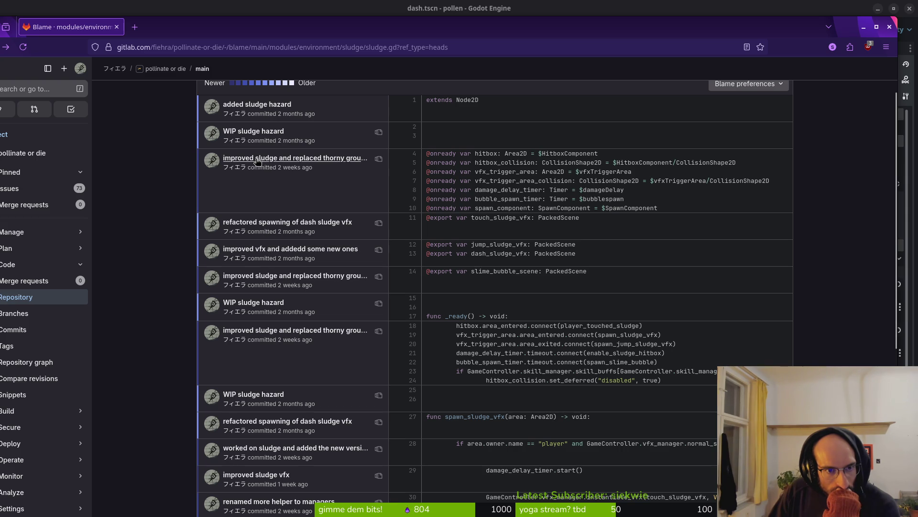
scroll(320, 261, "down", 1)
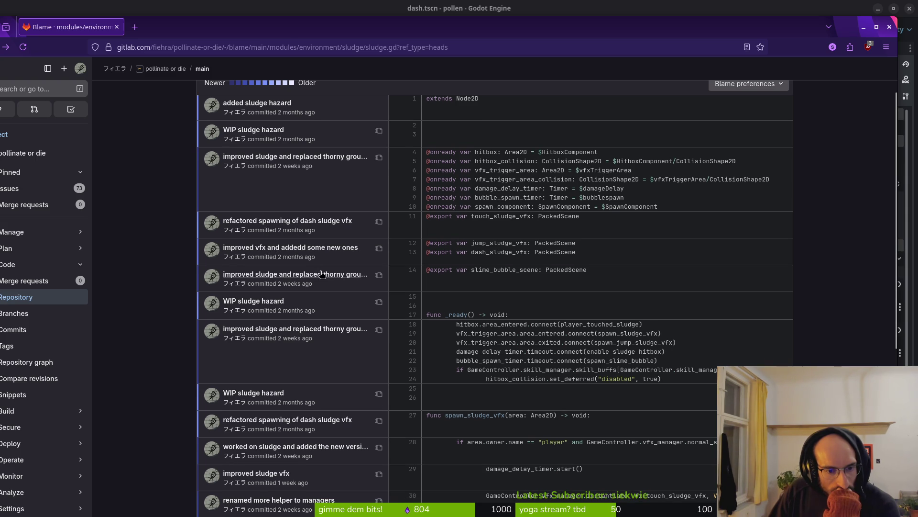
scroll(338, 438, "down", 7)
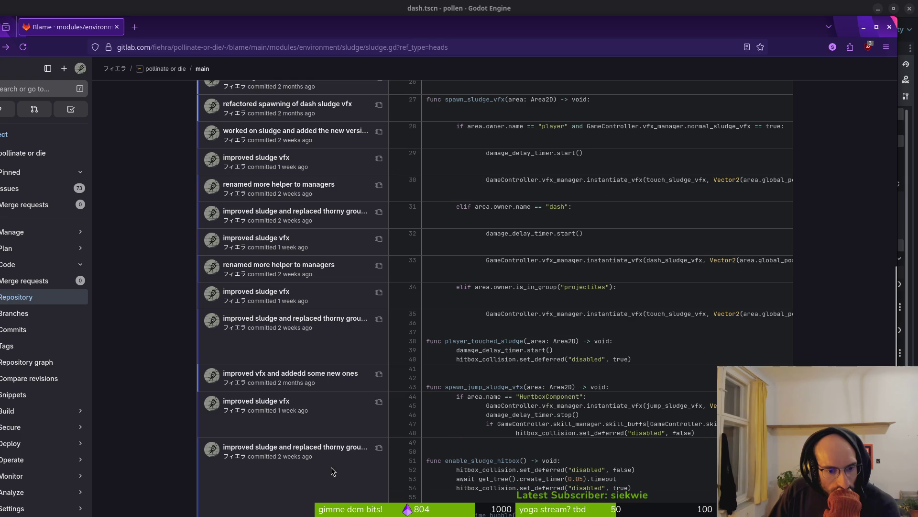
- Read the 'improved sludge and replaced thorny ground on boss level' commit's sludge.gd diff, then return to Neovim
left_click(299, 448)
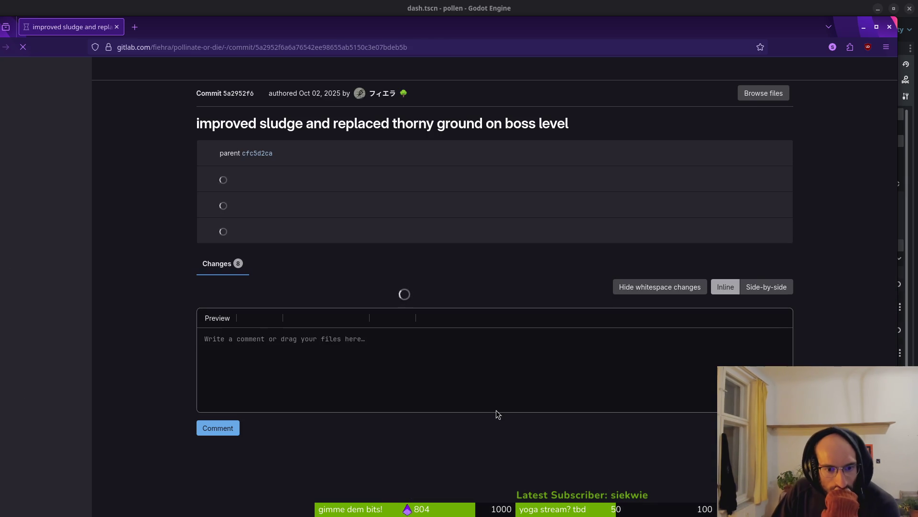
scroll(172, 339, "down", 6)
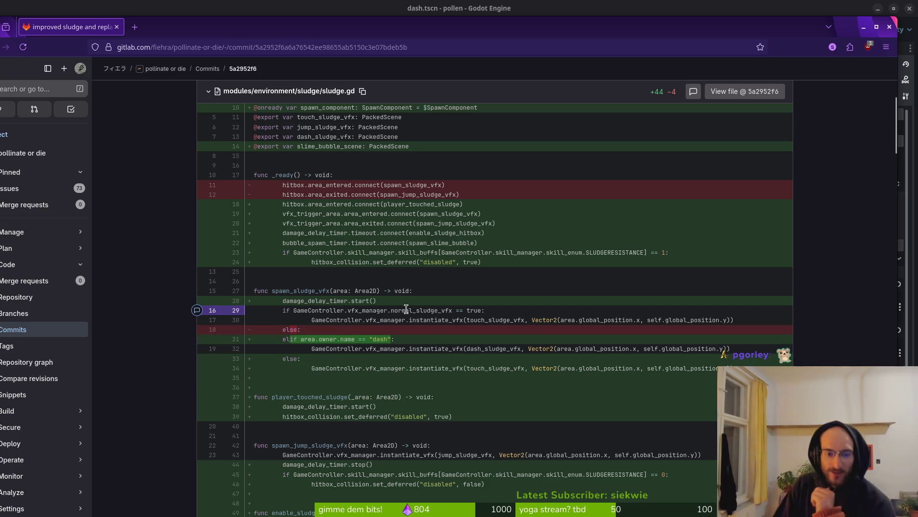
key("alt+Tab")
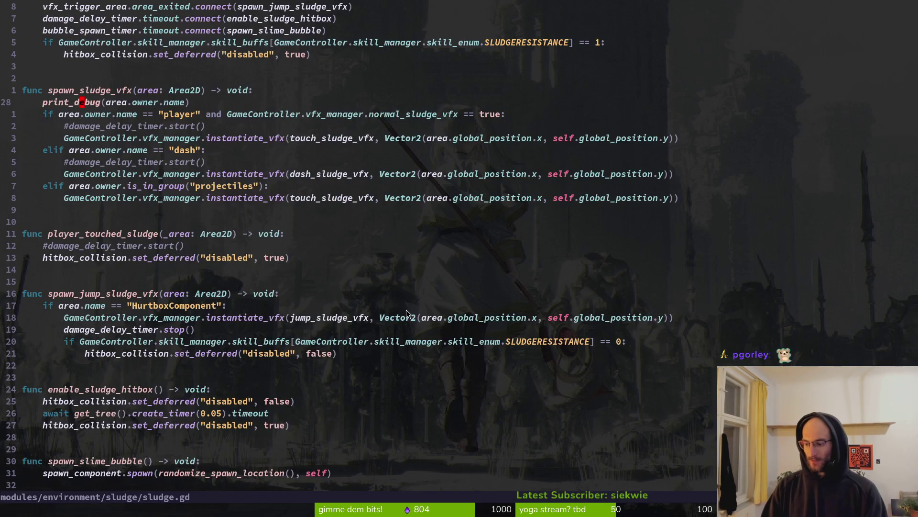
key("space")
- Open vfx_manager.gd through a 'vfxmana' file search, then bring back the GitLab diff
key("f")
key("f")
type("vfxmana")
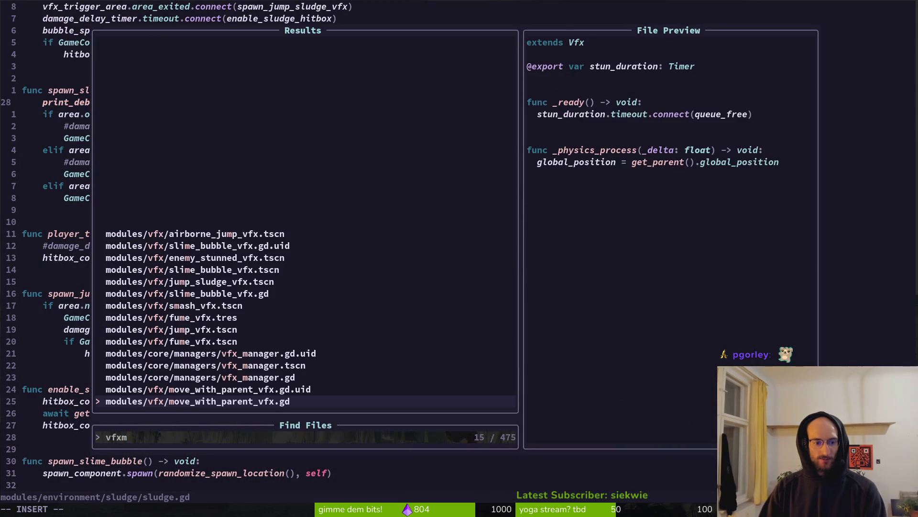
key("BackSpace")
type("mana")
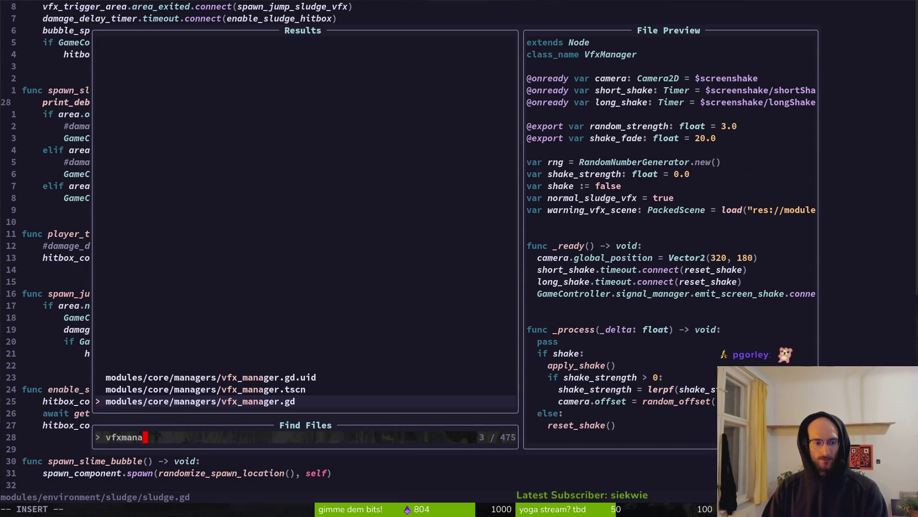
key("Return")
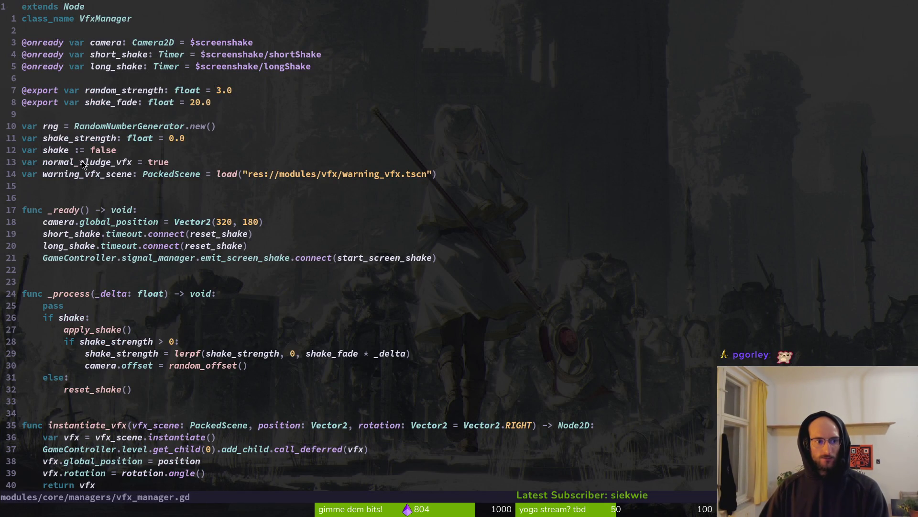
key("alt+Tab")
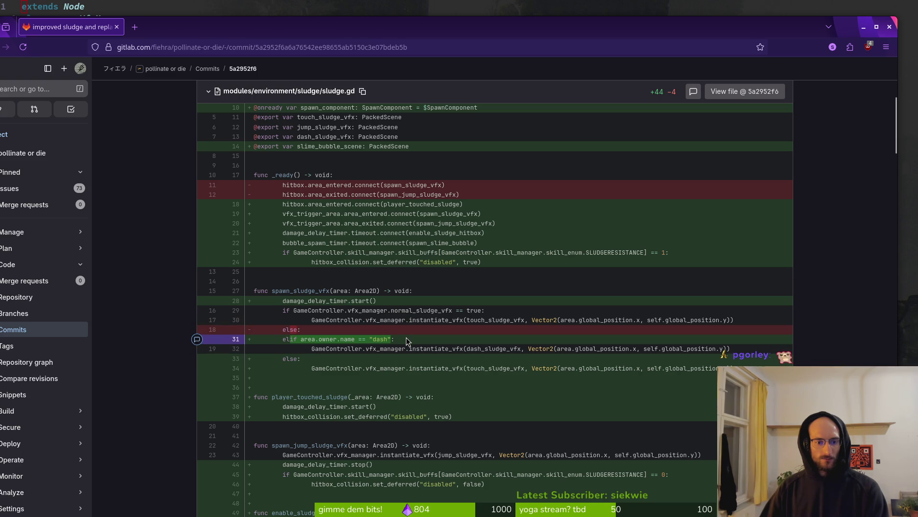
- Compare vfx_manager.gd's normal_sludge_vfx flag against the scrolled sludge.gd diff, ending in the editor
key("alt+Tab")
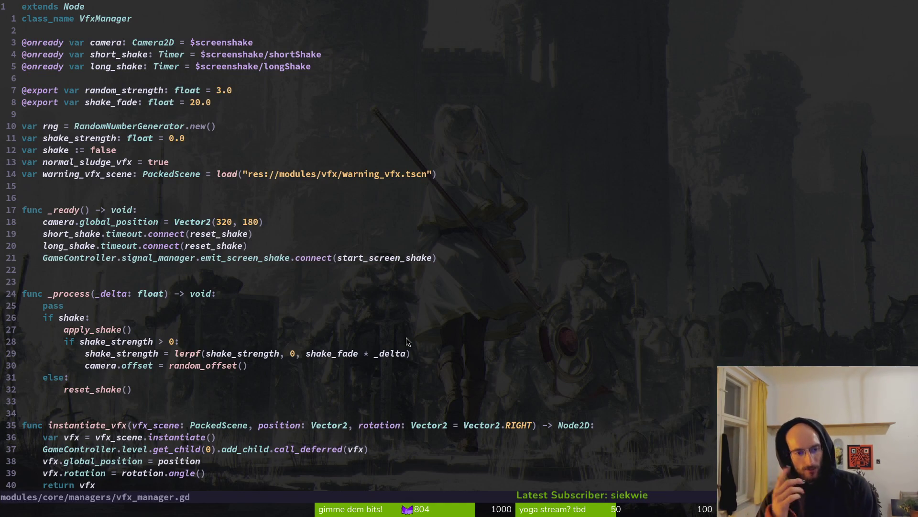
key("alt+Tab")
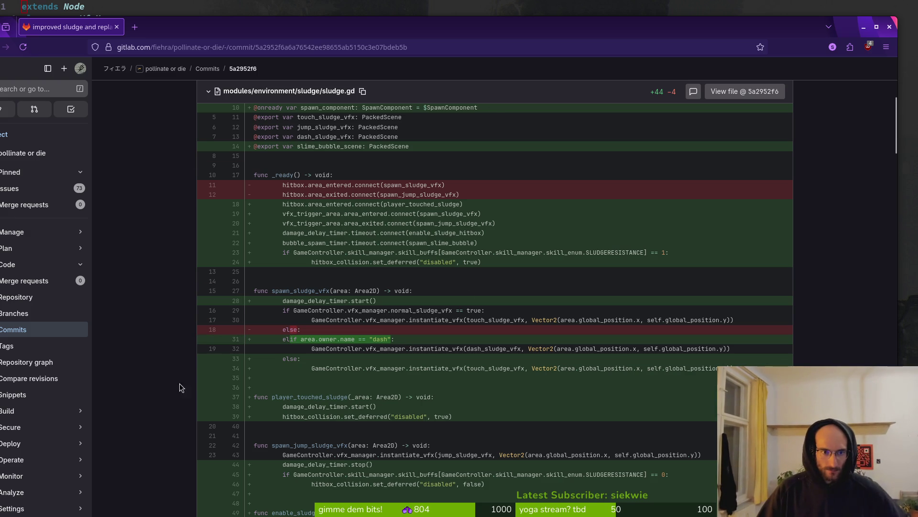
scroll(384, 319, "down", 3)
scroll(384, 318, "down", 4)
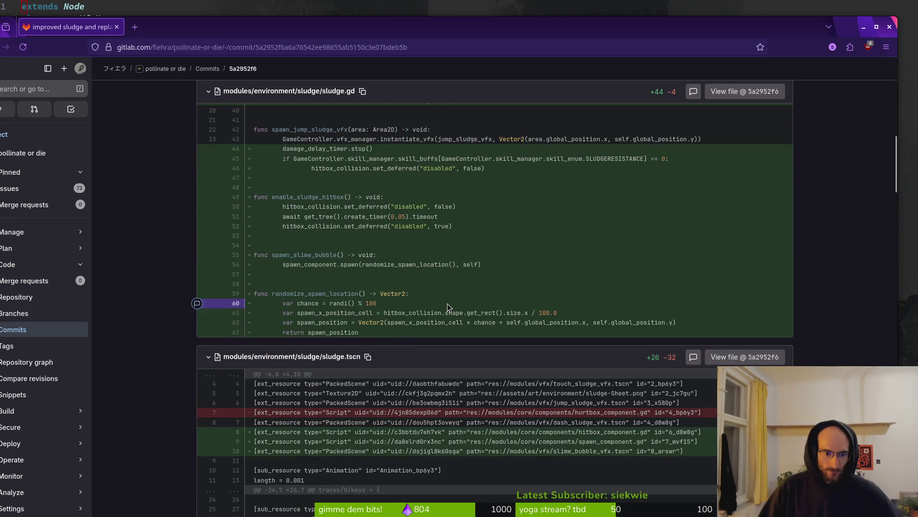
scroll(445, 308, "up", 6)
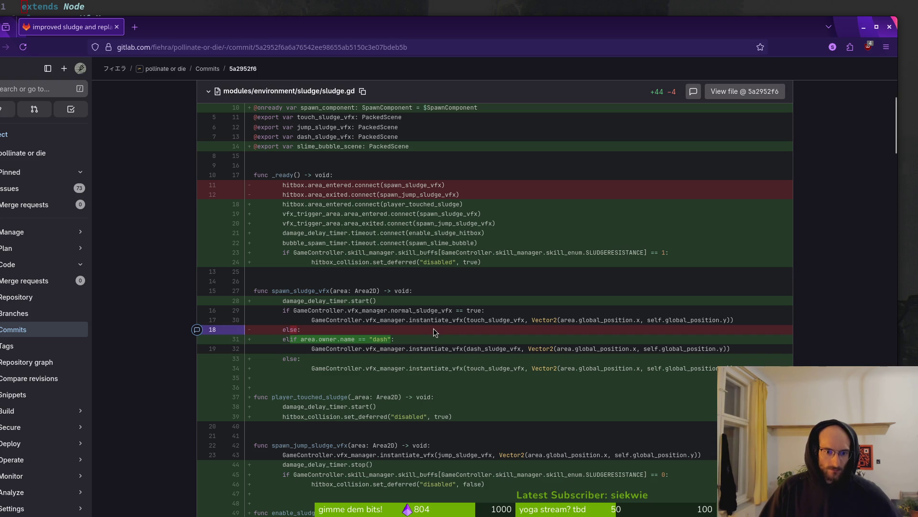
key("alt+Tab")
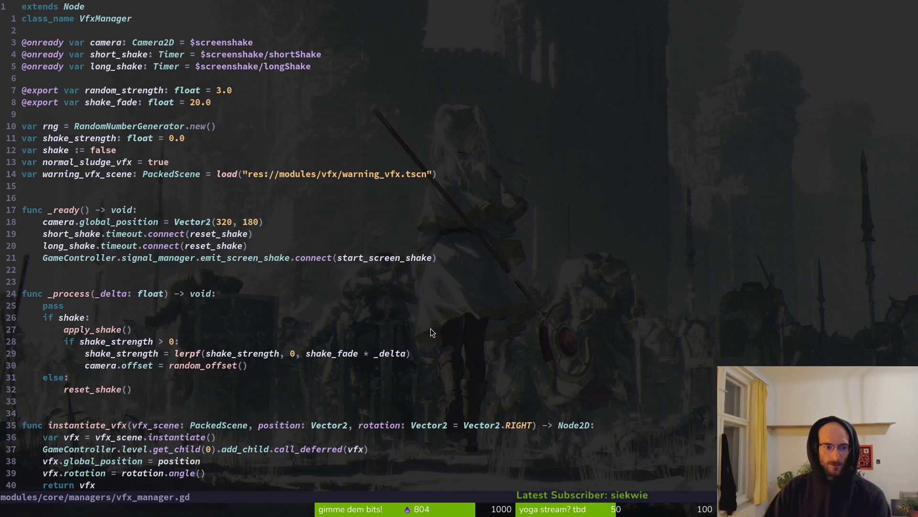
- Change the elif condition in sludge.gd to check "player" and GameController.vfx_manager.normal_sludge_vfx
key("ctrl+o")
key("j")
key("j")
key("h")
key("w")
key("w")
key("w")
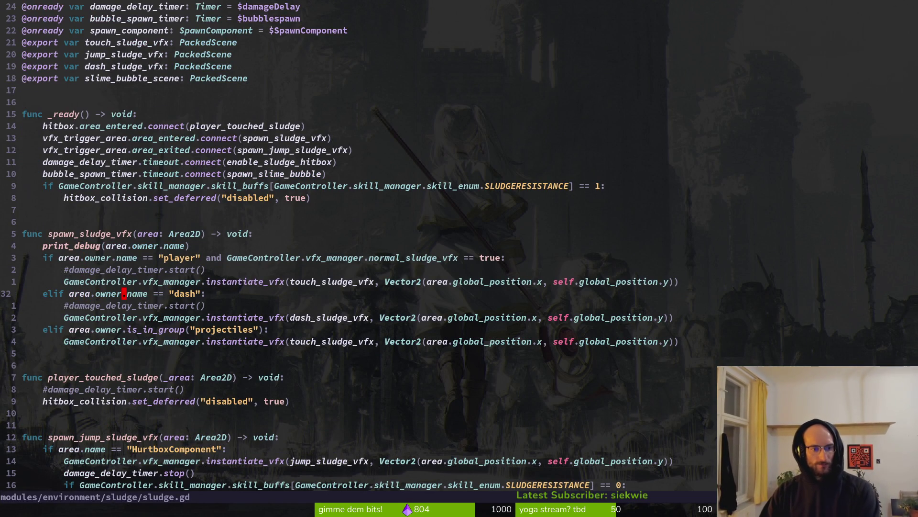
key("c")
key("t")
key("colon")
type("player\" a")
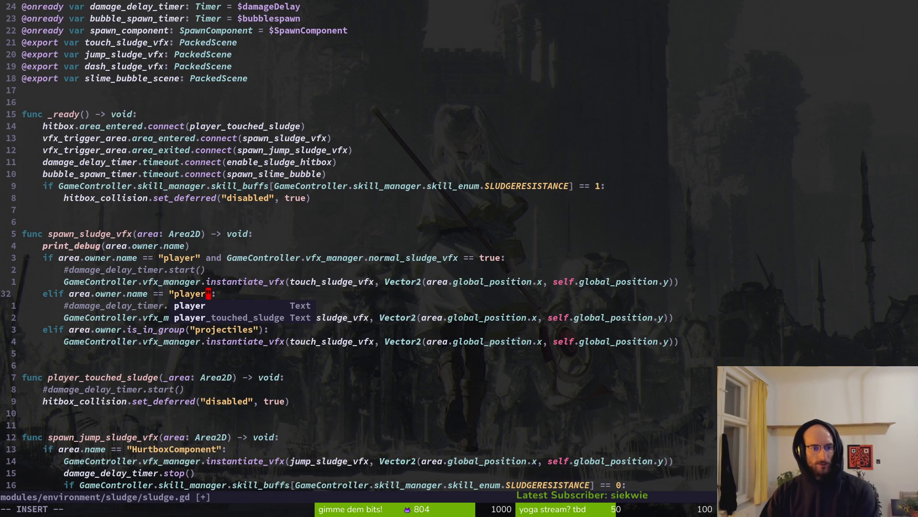
type("nd ")
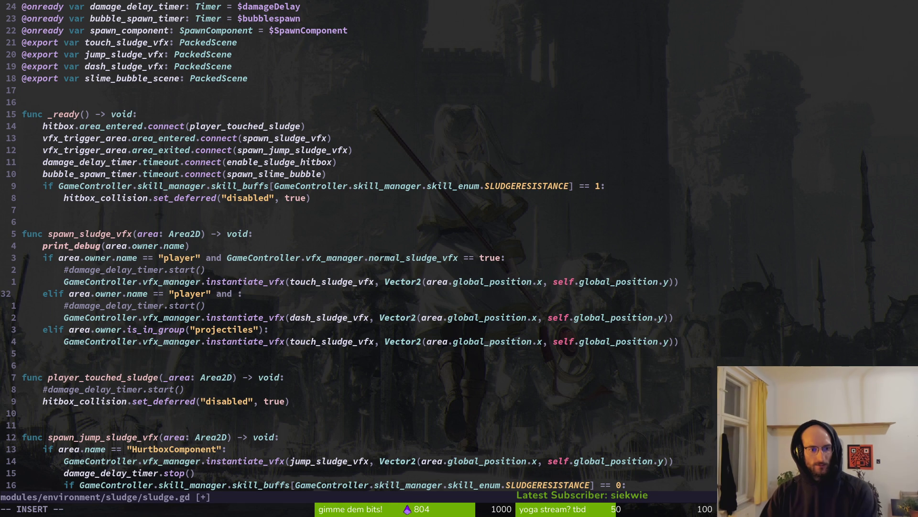
type("GAe")
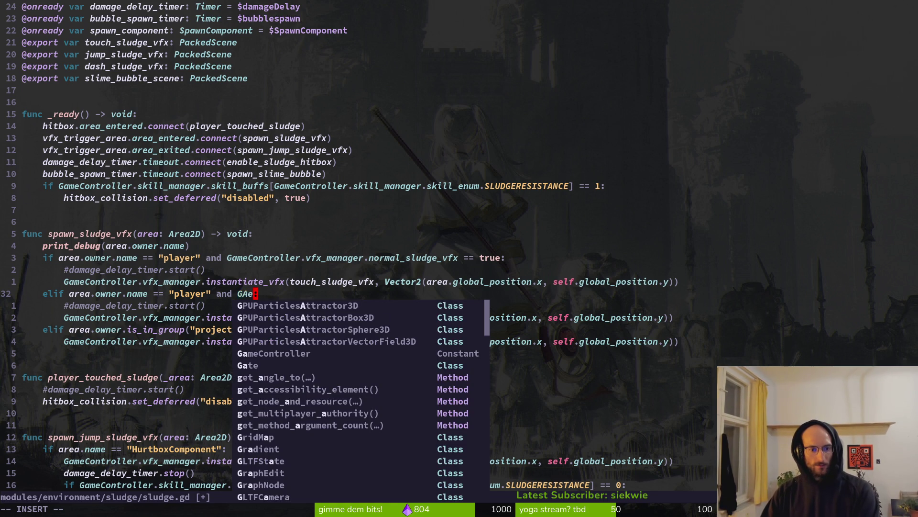
key("BackSpace")
type("er\" and Ga")
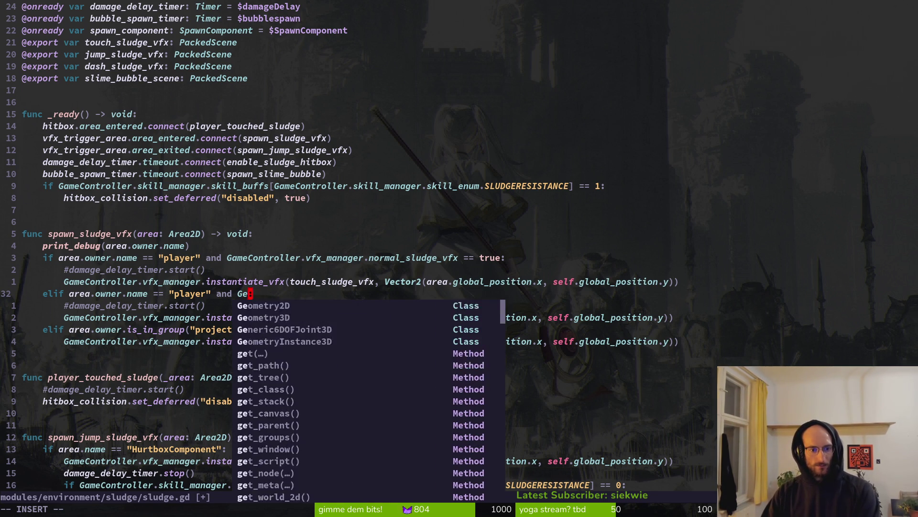
type("meController.vf")
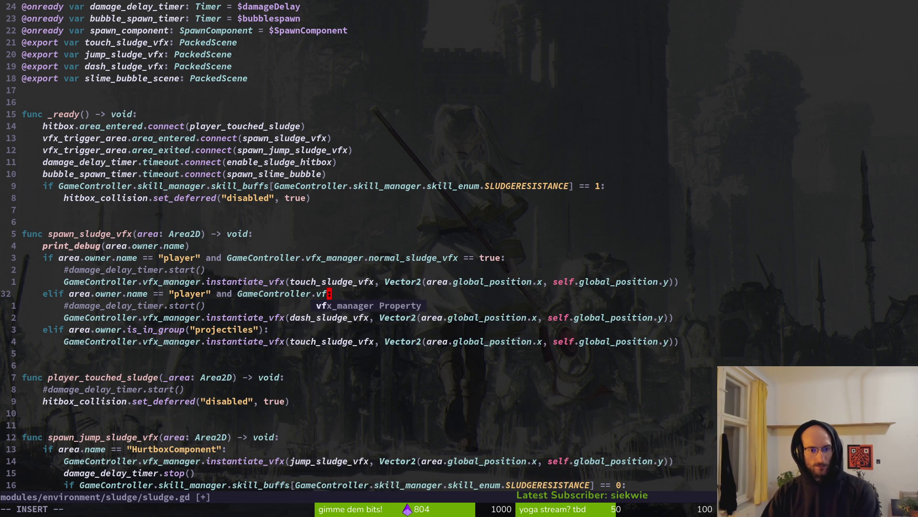
key("Tab")
type(".n")
key("Tab")
key("Escape")
- Negate the flag so the elif reads !GameController.vfx_manager.normal_sludge_vfx
key("b")
key("b")
key("b")
key("b")
key("w")
key("i")
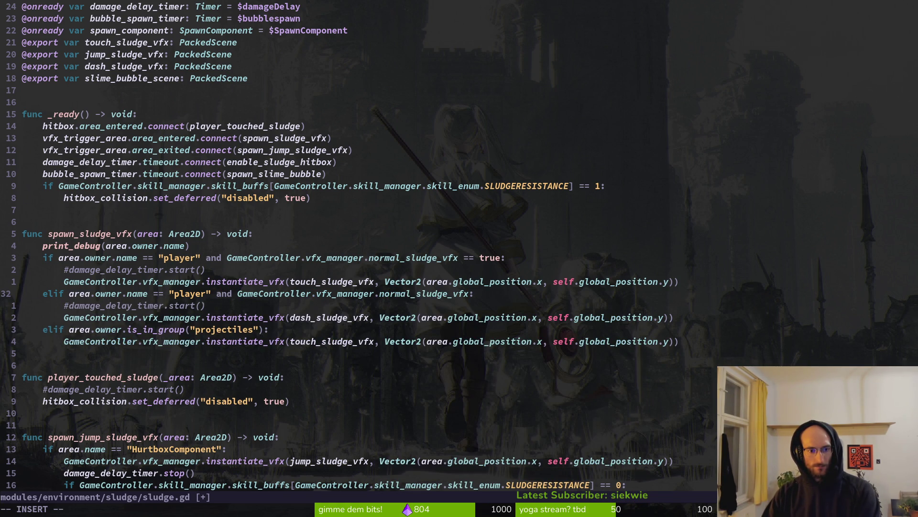
type("!")
key("Escape")
- Remove ' == true' from the if line above and save sludge.gd with :w
key("k")
key("k")
key("k")
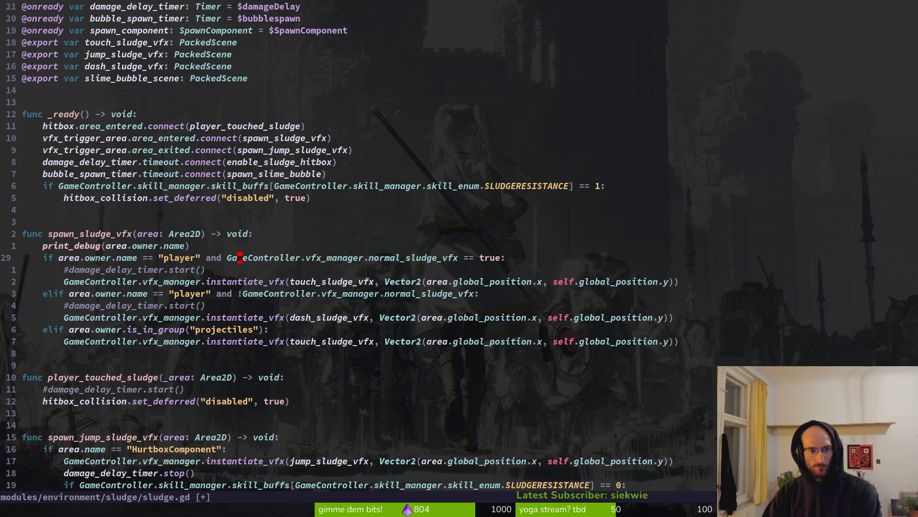
key("c")
key("w")
key("BackSpace")
key("BackSpace")
key("BackSpace")
key("Escape")
type(":w")
key("Return")
key("j")
key("j")
key("space")
- Open dashing.gd via a 'dashing' file search and look at its super.enter() line
key("f")
key("f")
type("dashing")
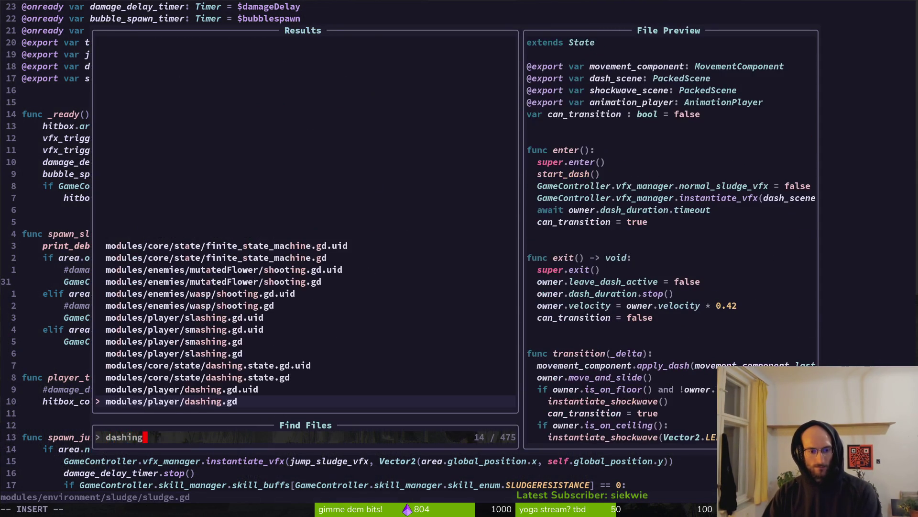
key("Return")
key("braceleft")
key("braceleft")
key("braceleft")
left_click(61, 125)
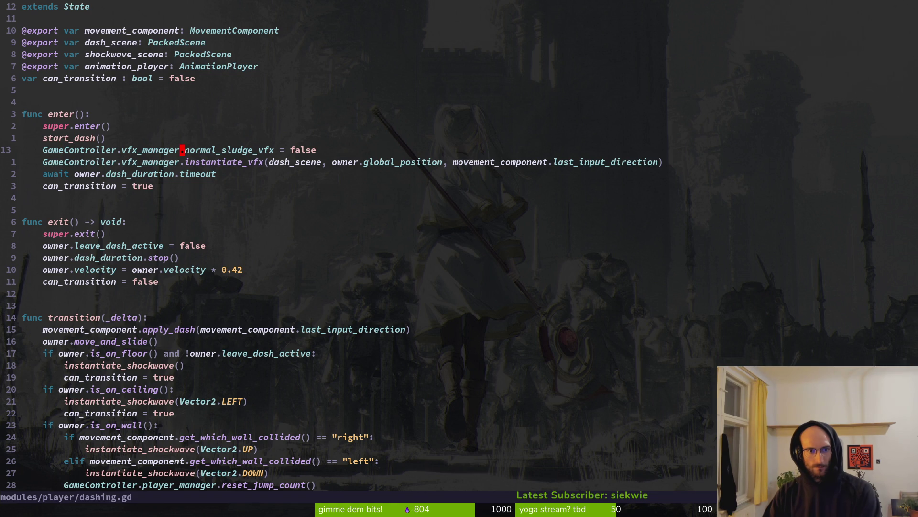
- Back in sludge.gd, confirm the ' == true' removal with undo/redo, save, and return to the browser
key("ctrl+o")
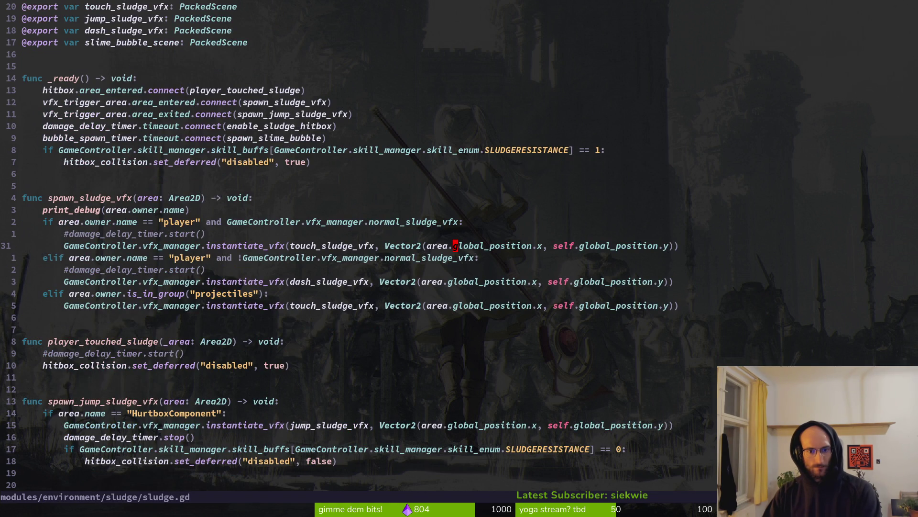
key("u")
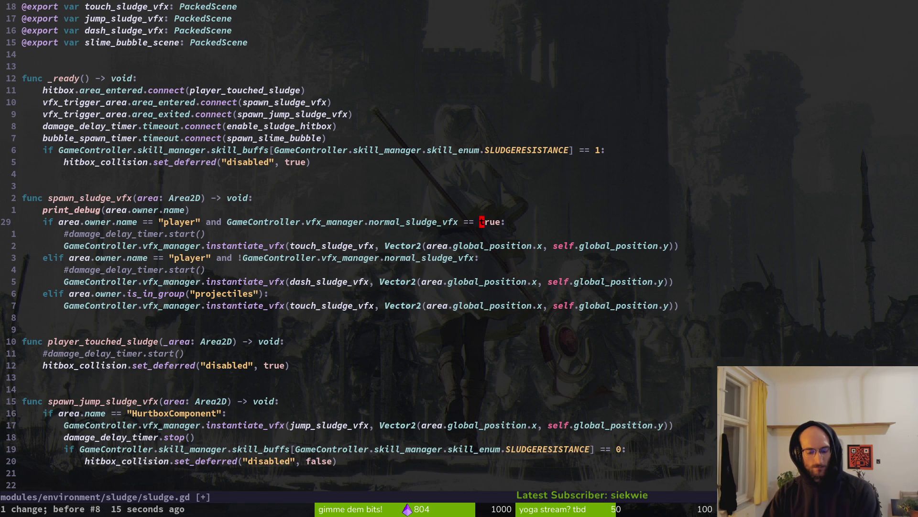
key("ctrl+r")
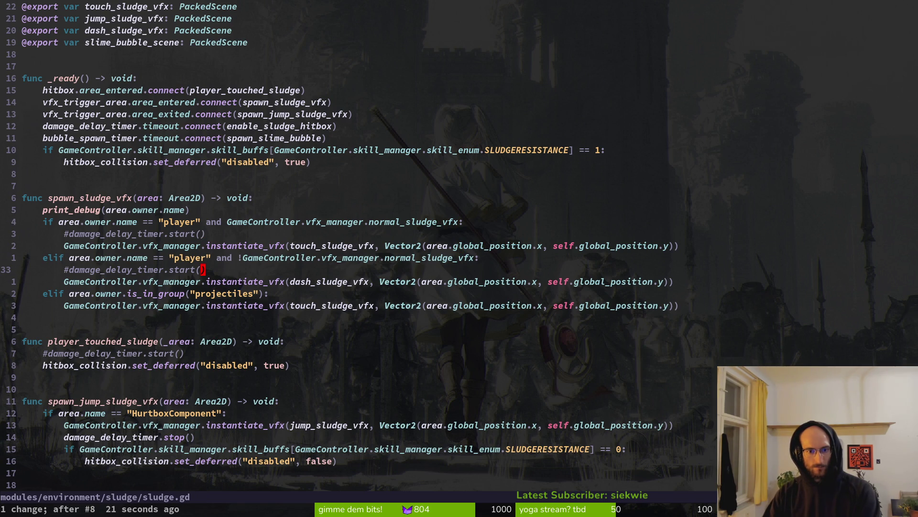
type(":w")
key("Return")
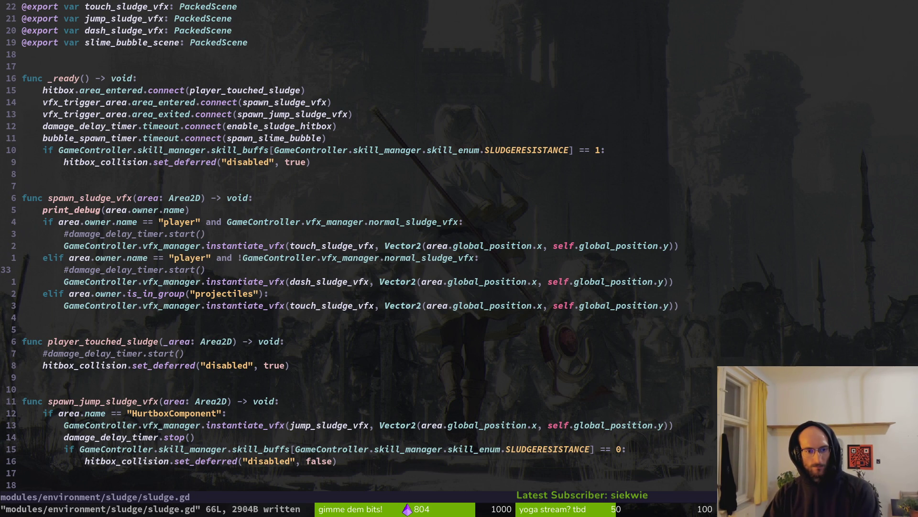
key("alt+Tab")
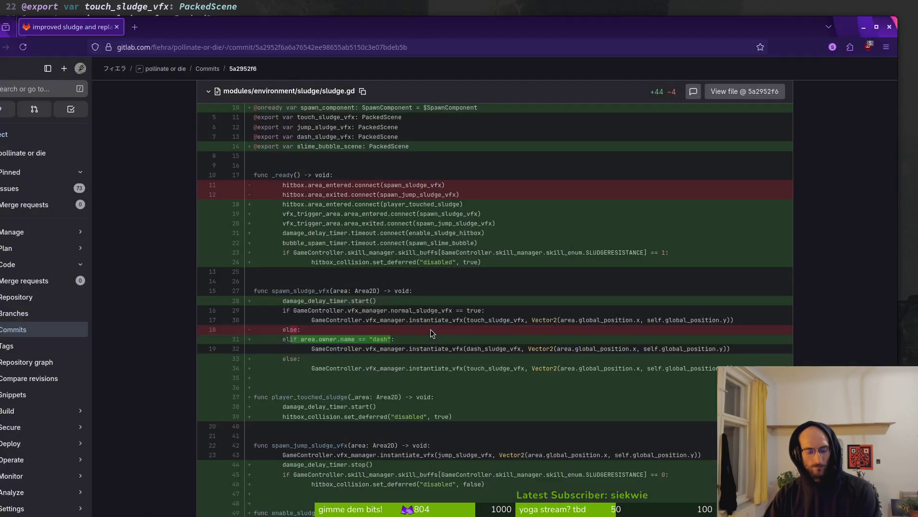
- Run the pollen game with F5 and fly the bee into the tutorial's green sludge
key("alt+Tab")
key("F5")
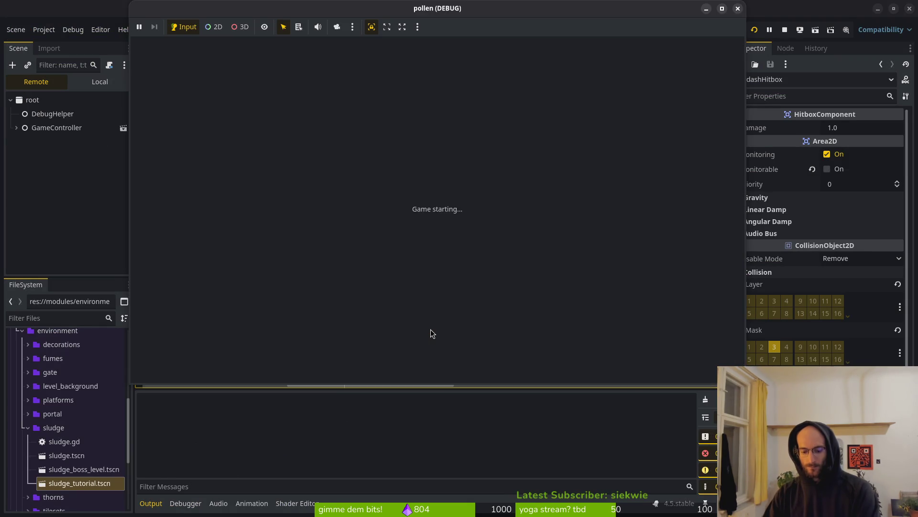
key("Return")
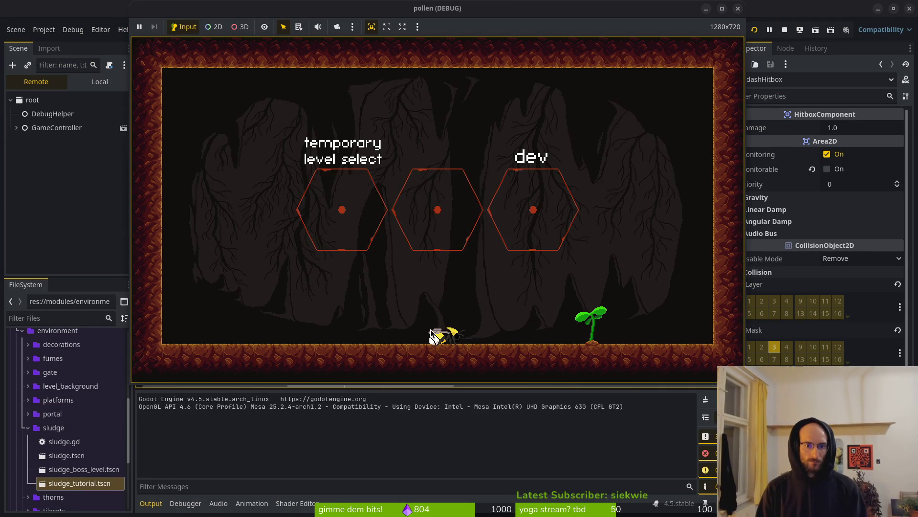
key("space")
key("space")
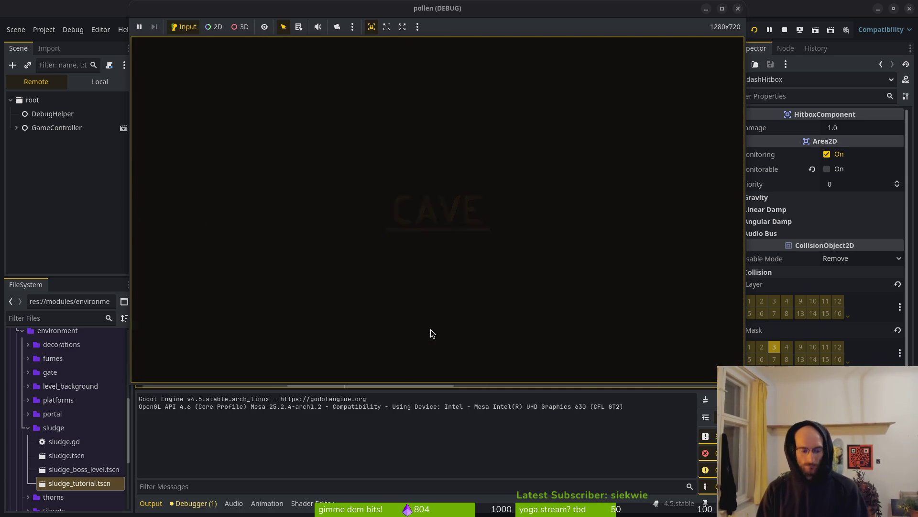
key("Left")
key("space")
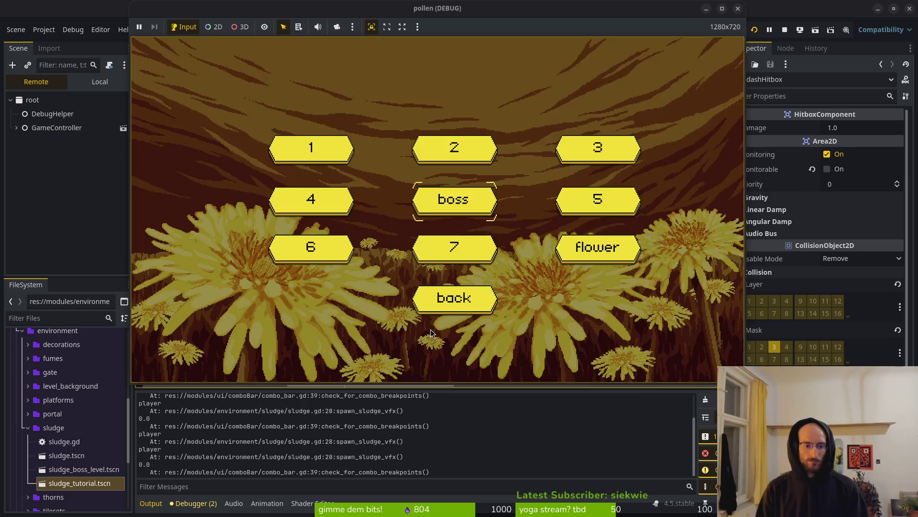
- Fight the spider boss in the boss level to check sludge splashes, then close the game
key("Return")
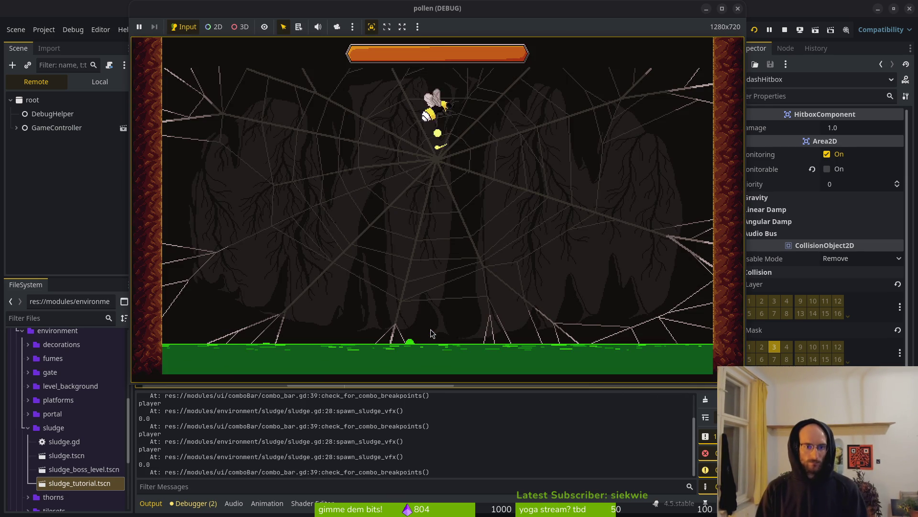
key("Left")
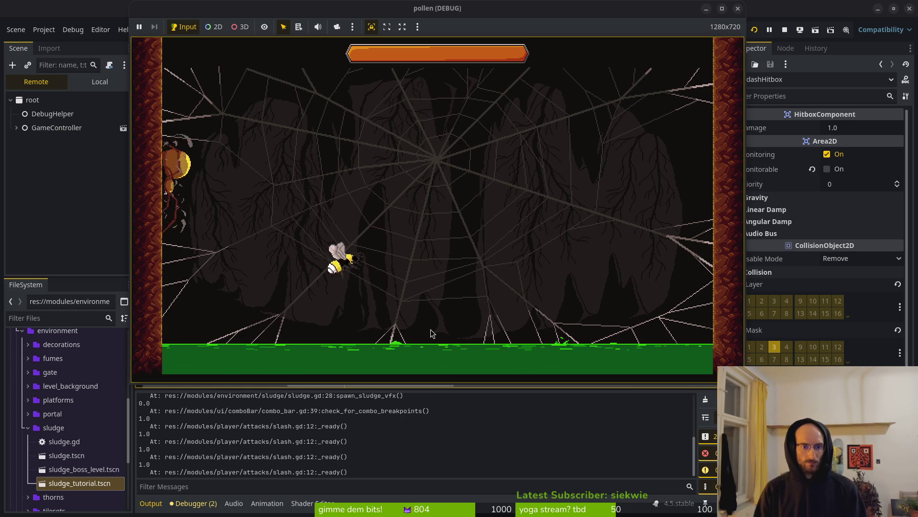
key("Left")
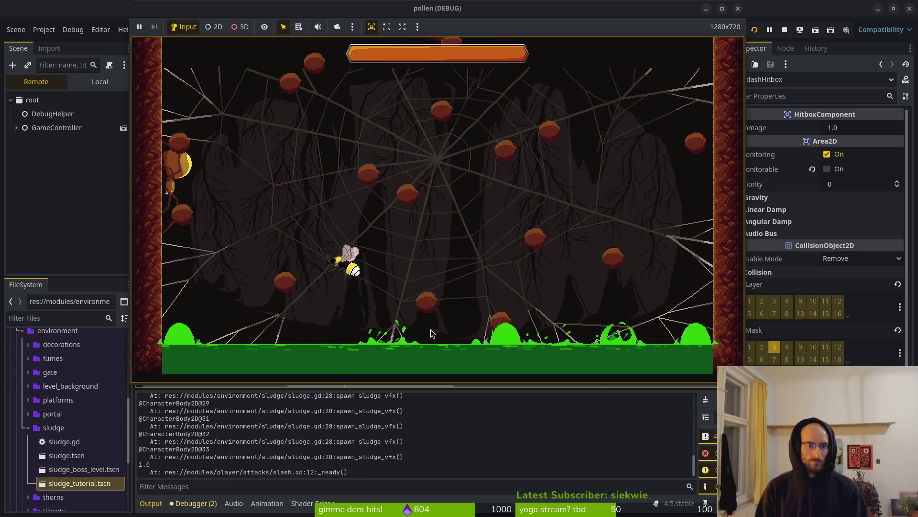
key("Right")
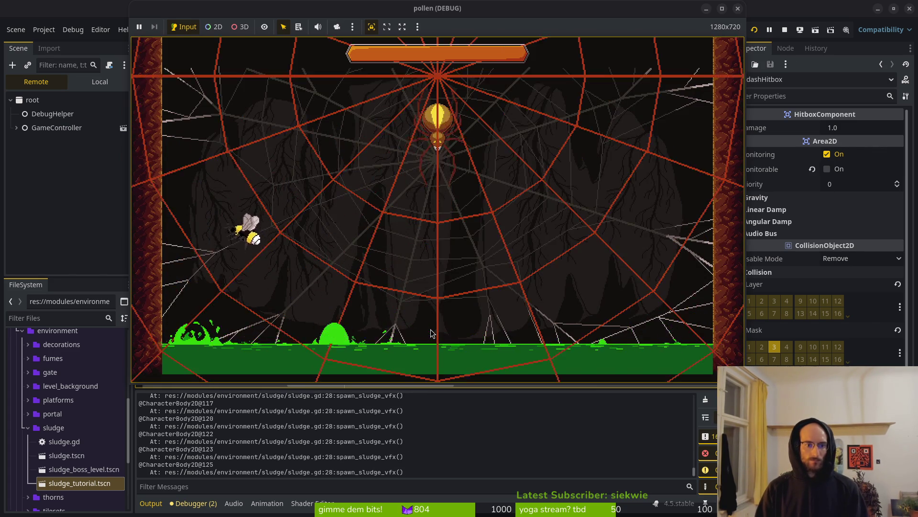
left_click(785, 29)
key("alt+Tab")
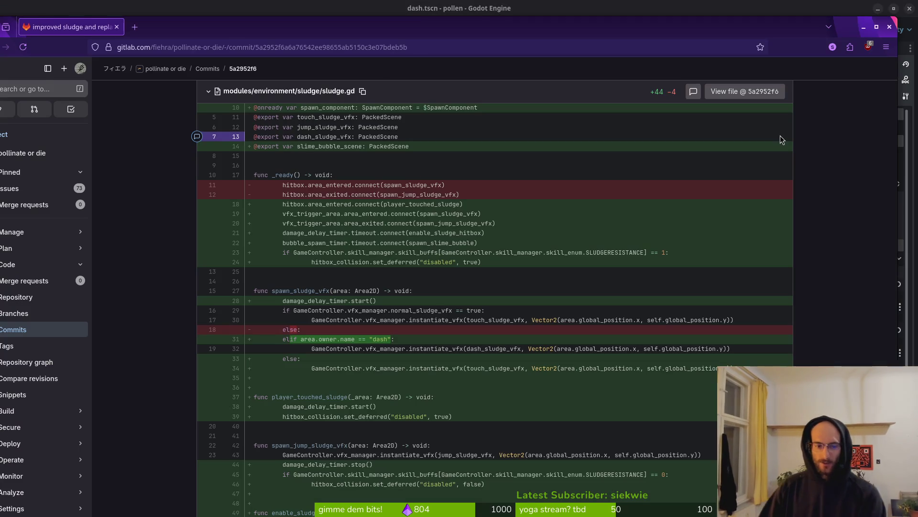
- Delete the print_debug line from spawn_sludge_vfx and try uncommenting the touch and dash timer starts
key("alt+Tab")
key("k")
key("k")
key("k")
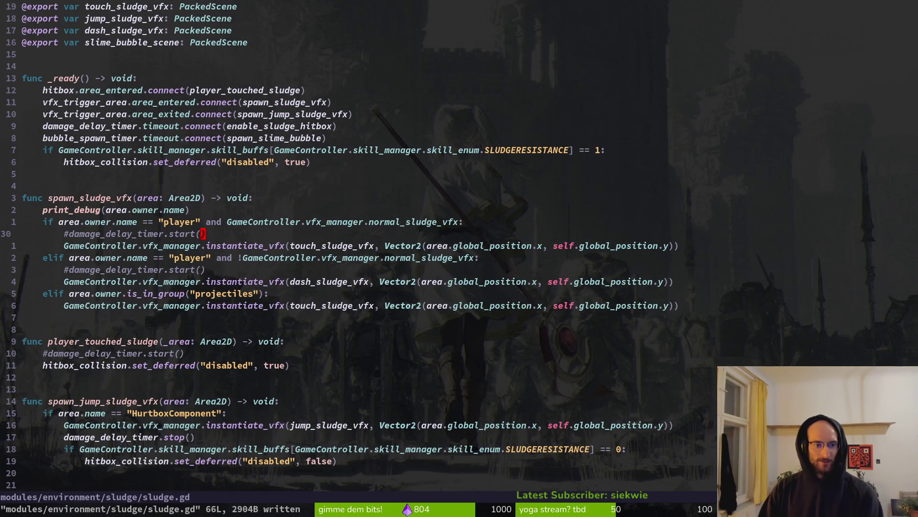
key("d")
key("d")
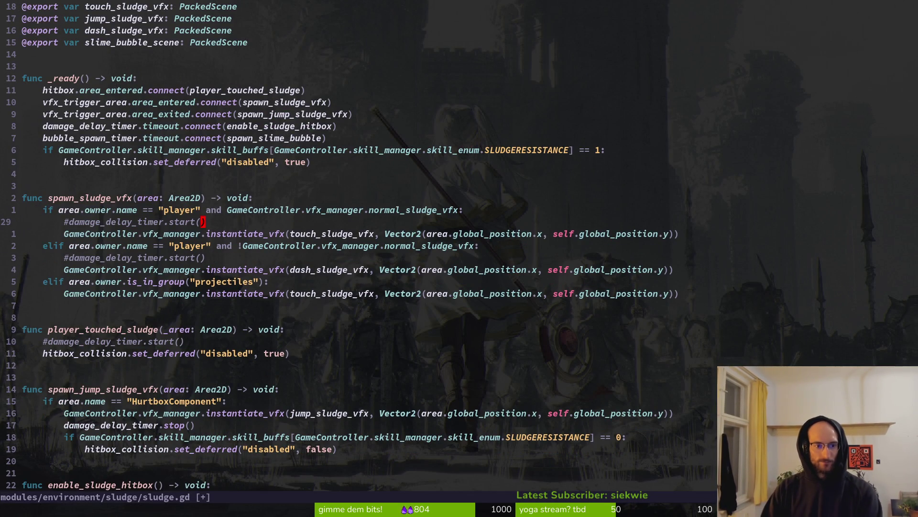
key("s")
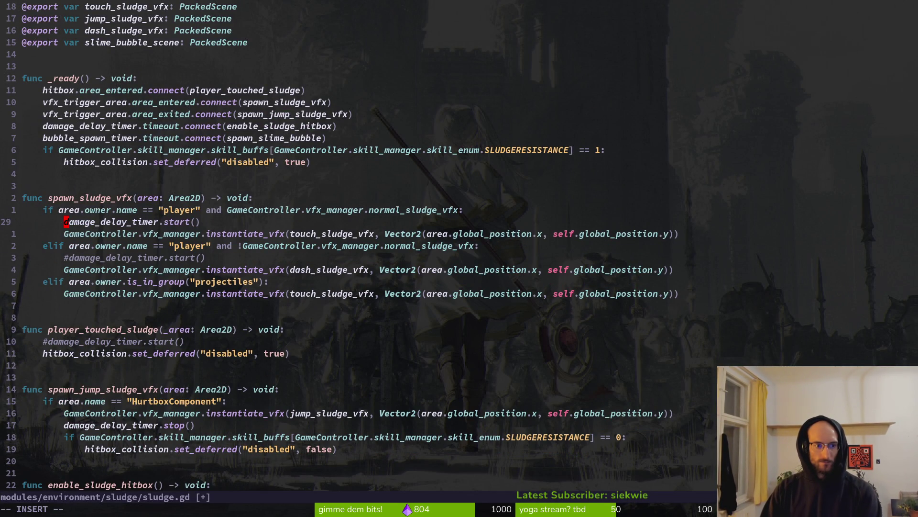
type("j")
key("Escape")
key("j")
key("s")
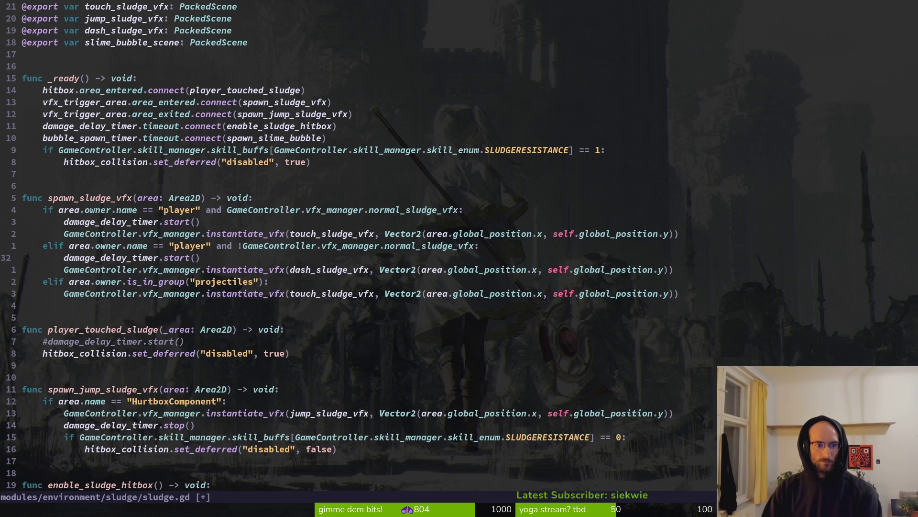
- Undo the timer uncommenting so the starts stay commented, and save sludge.gd with :w
key("Escape")
key("u")
key("u")
type(":w")
key("Return")
key("alt+Tab")
key("alt+Tab")
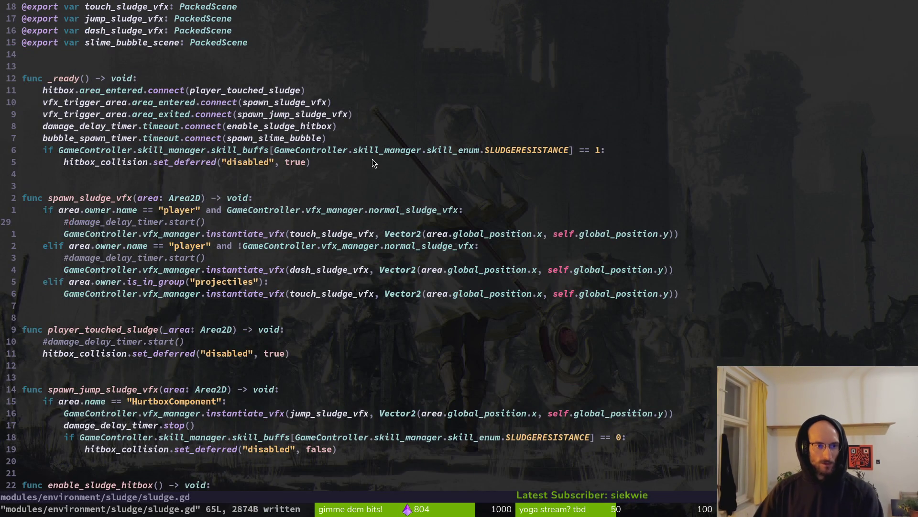
- Grep the project for enable_sludge_hitbox with Telescope and open the match where the timer connects it
scroll(244, 160, "down", 3)
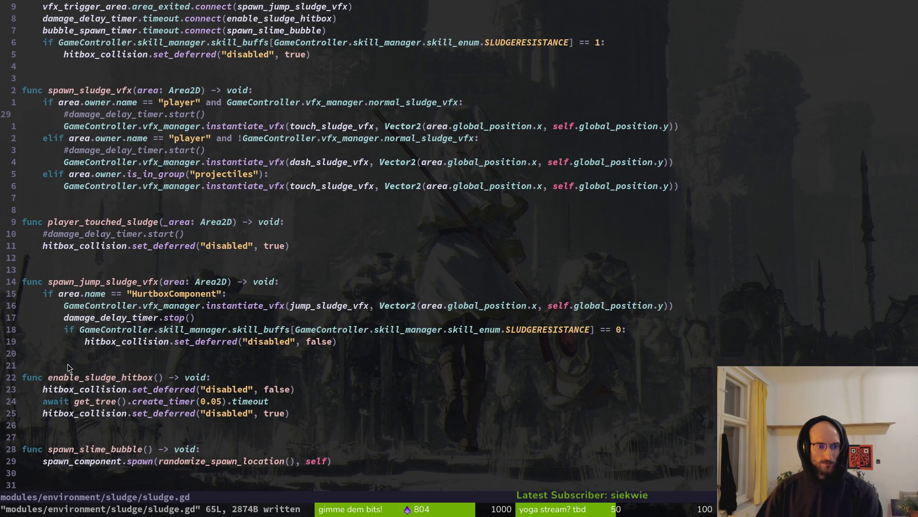
scroll(139, 392, "down", 3)
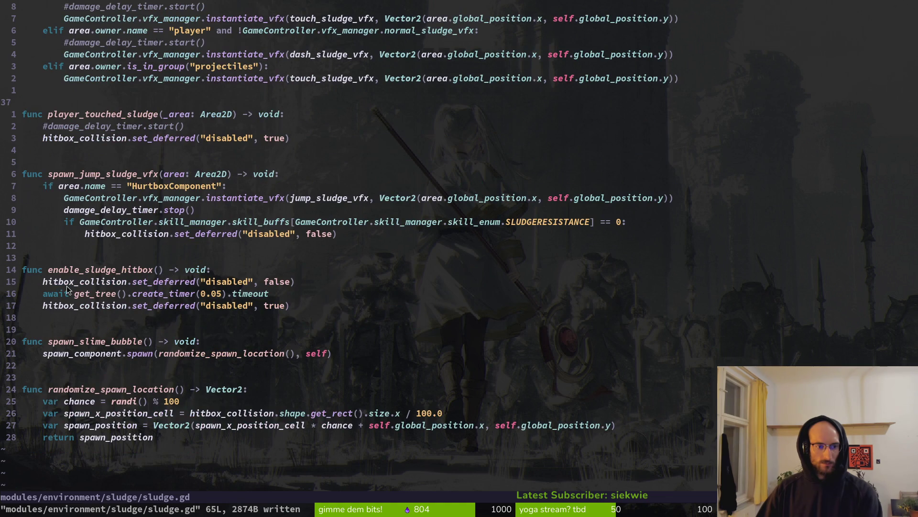
left_click(87, 270)
key("b")
key("space")
key("f")
key("w")
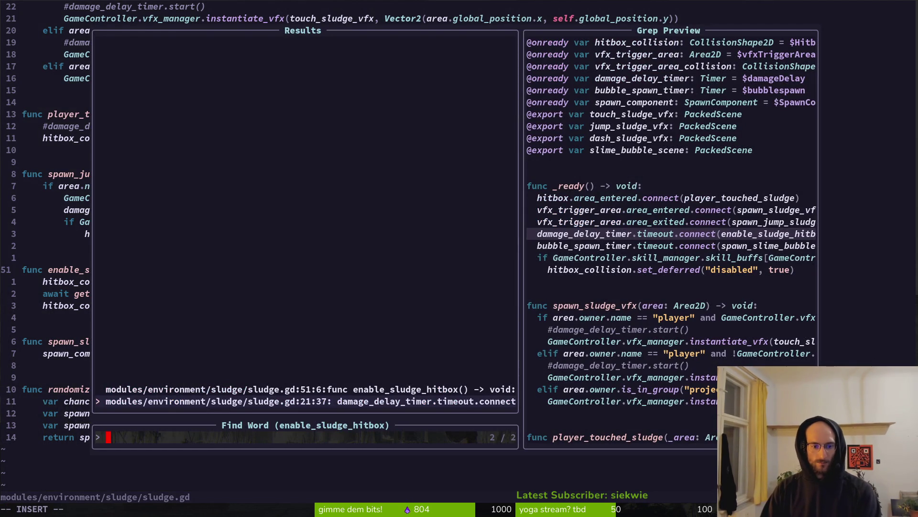
key("Up")
key("Down")
key("Up")
key("Down")
key("Return")
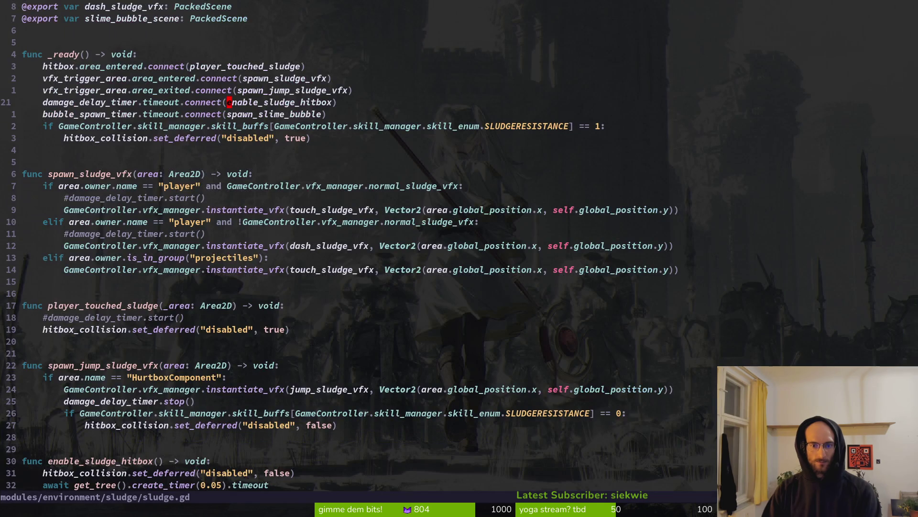
key("alt+Tab")
key("alt+Tab")
- Back in sludge.gd, look over the script and save it again with :w
key("z")
key("z")
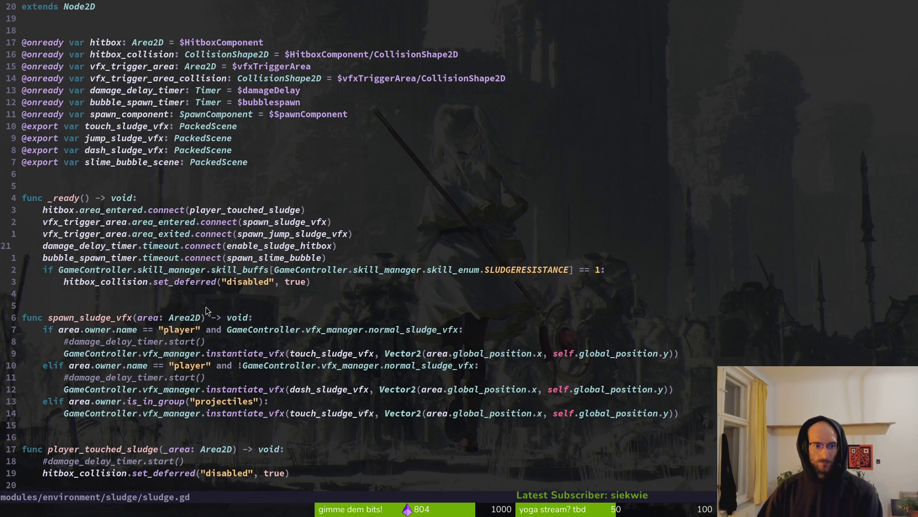
scroll(119, 356, "down", 4)
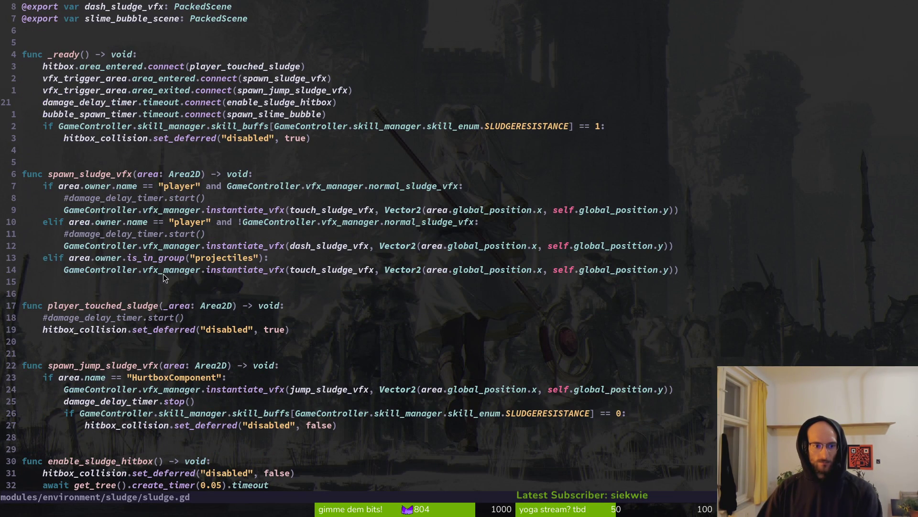
scroll(163, 368, "down", 1)
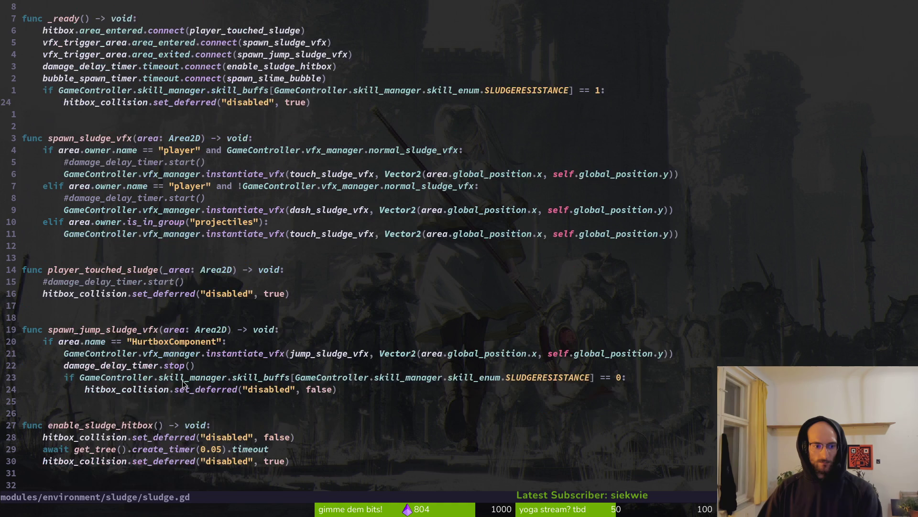
scroll(114, 371, "down", 3)
scroll(81, 368, "down", 2)
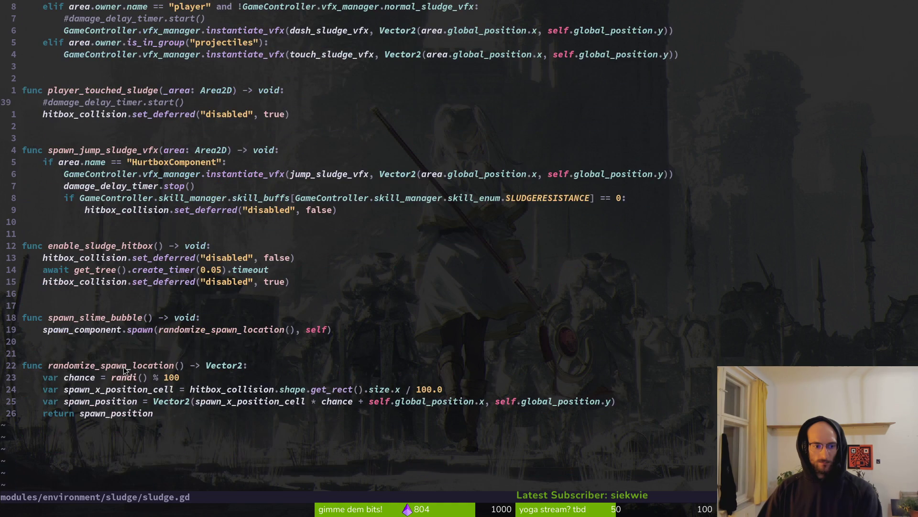
scroll(81, 368, "up", 10)
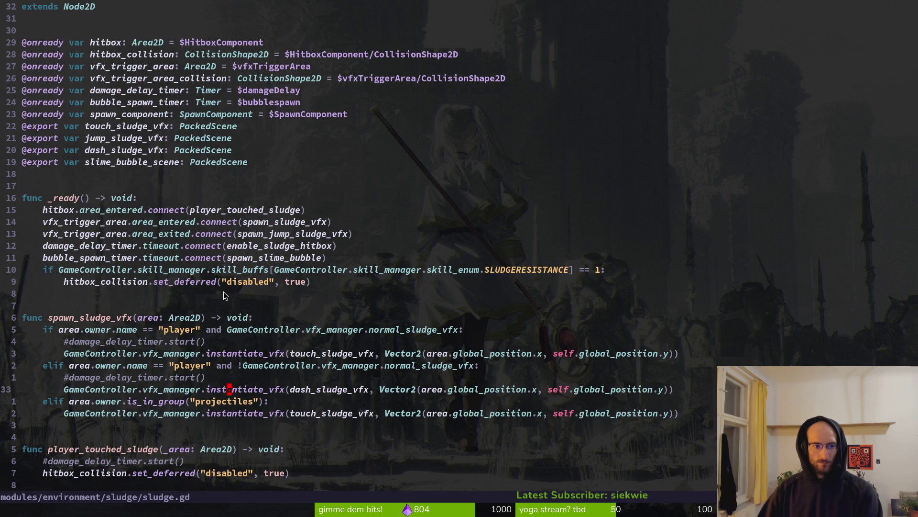
type(":w")
key("Return")
key("alt+Tab")
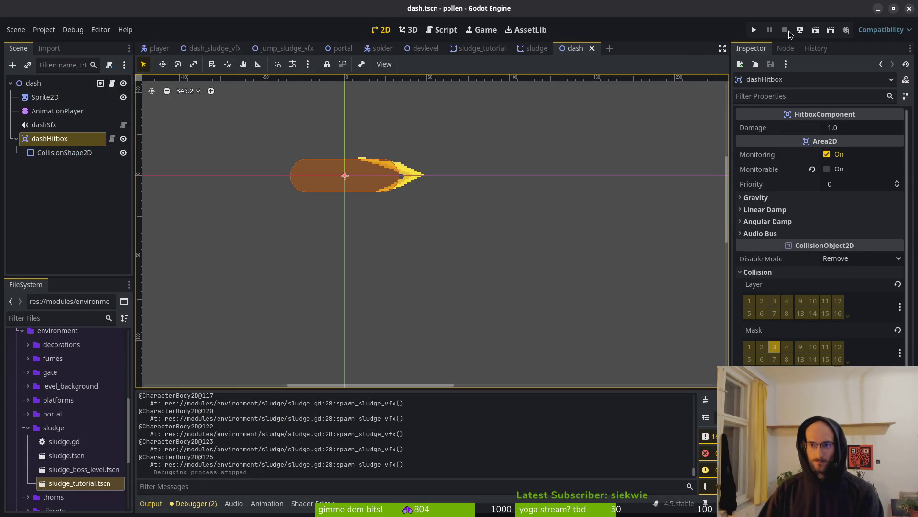
- Run the game, start it from the title menu, and fly the bee into the middle level portal
left_click(752, 29)
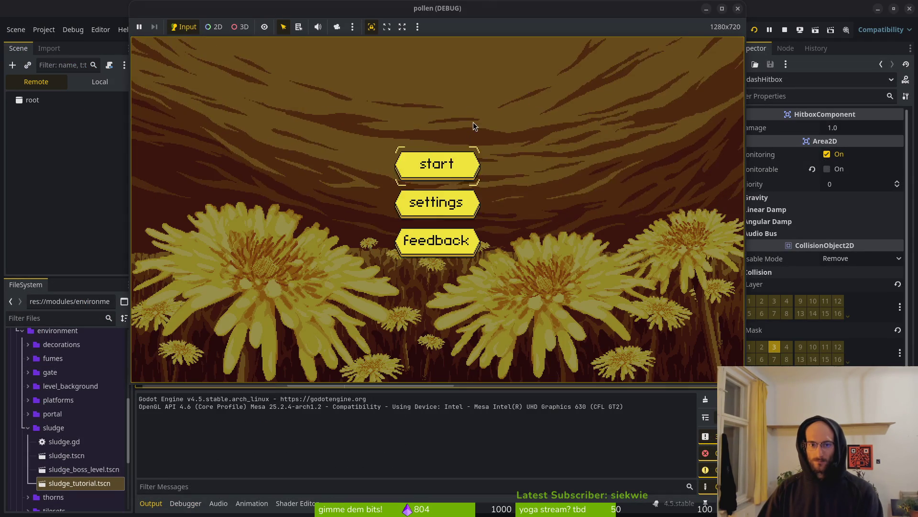
left_click(463, 162)
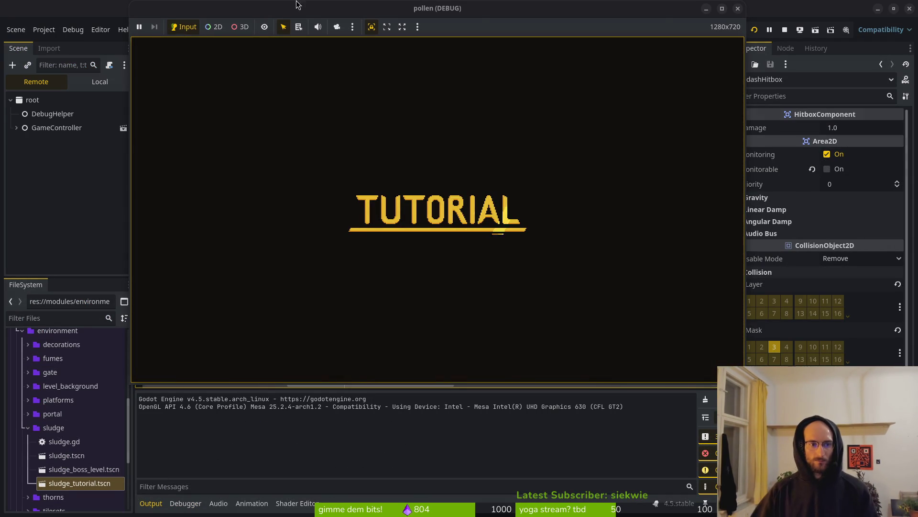
key("w")
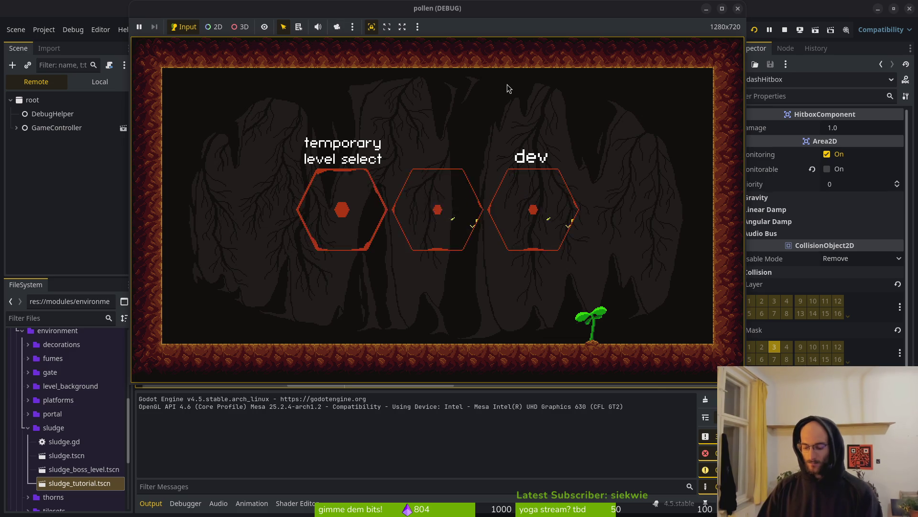
key("super+w")
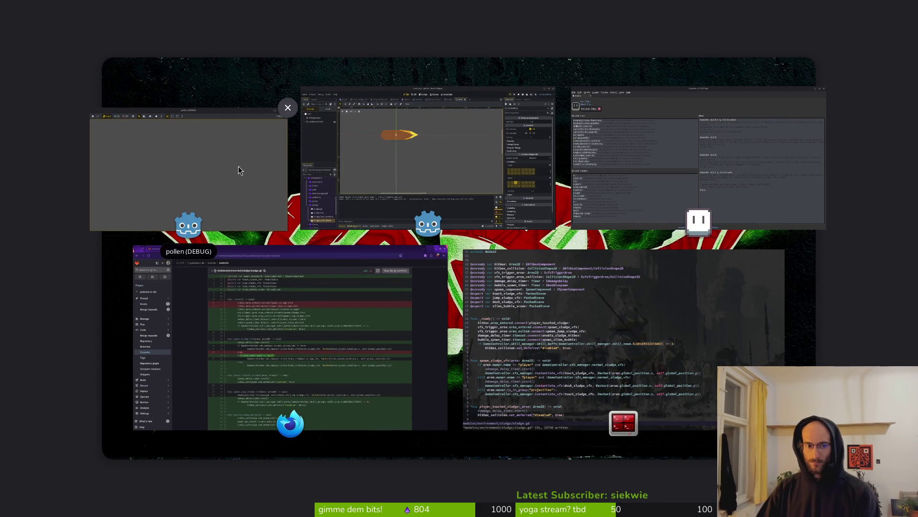
left_click(240, 171)
key("shift")
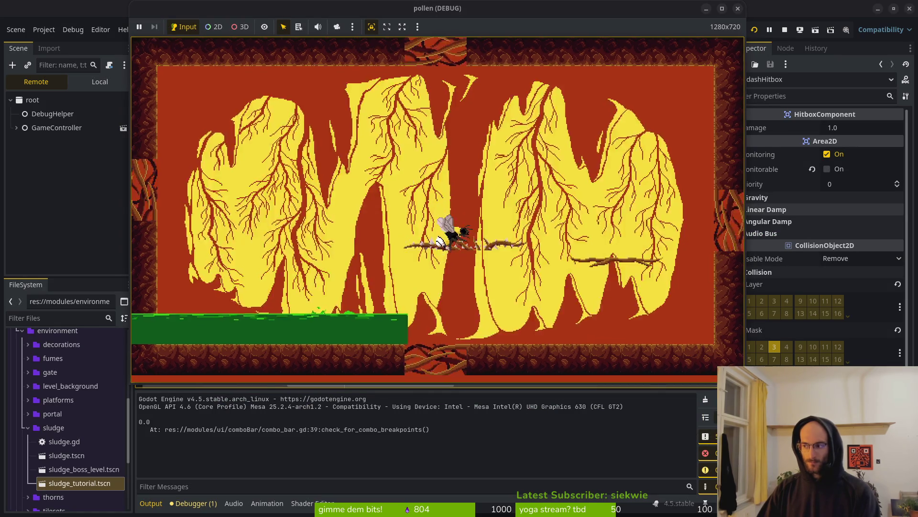
key("alt+Tab")
key("alt+Tab")
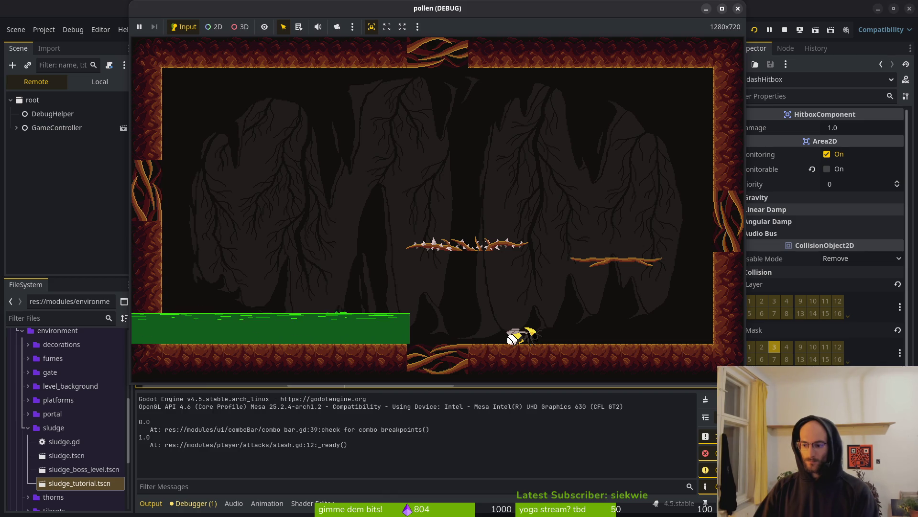
- Walk, slash and fly the bee over the sludge floor, then return to the editor to view the errors
key("Left")
key("Left")
key("space")
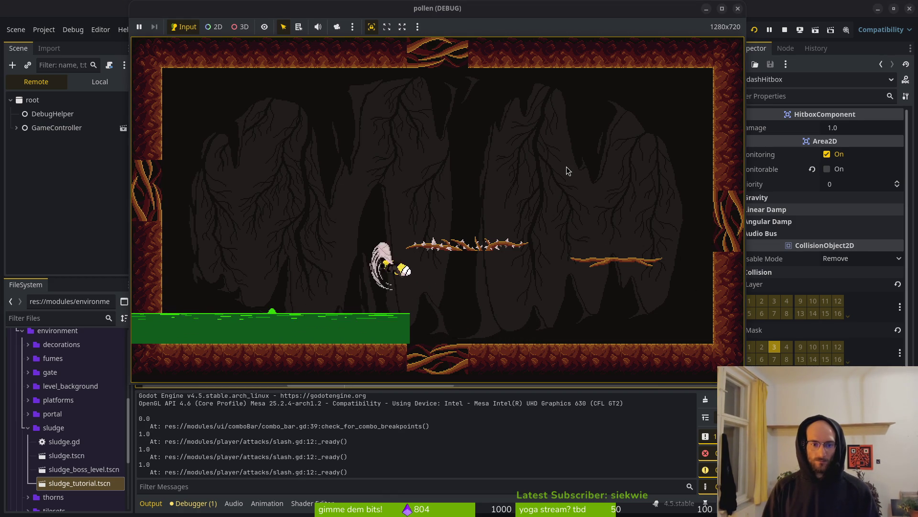
key("space")
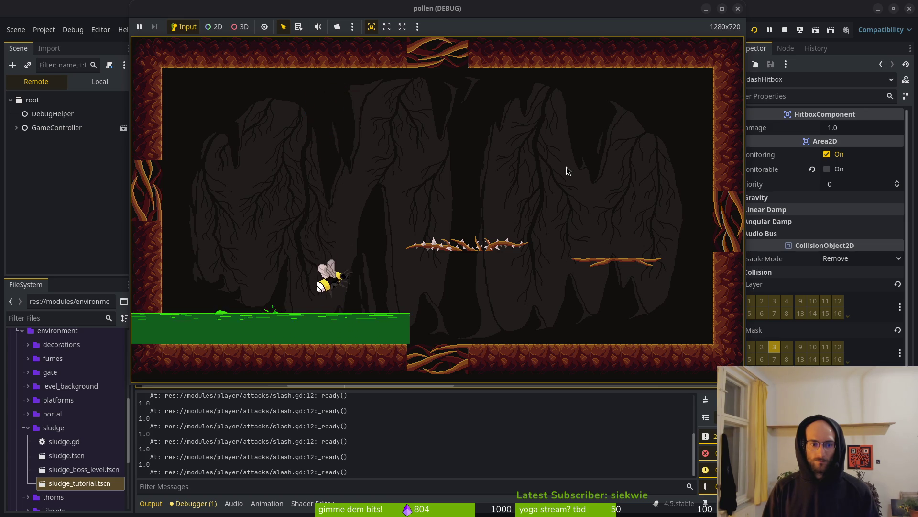
key("space")
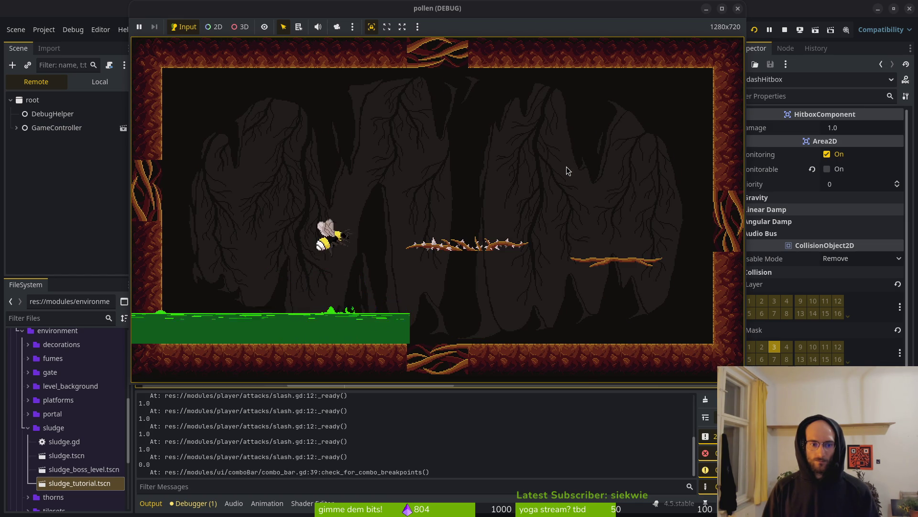
key("space")
key("space")
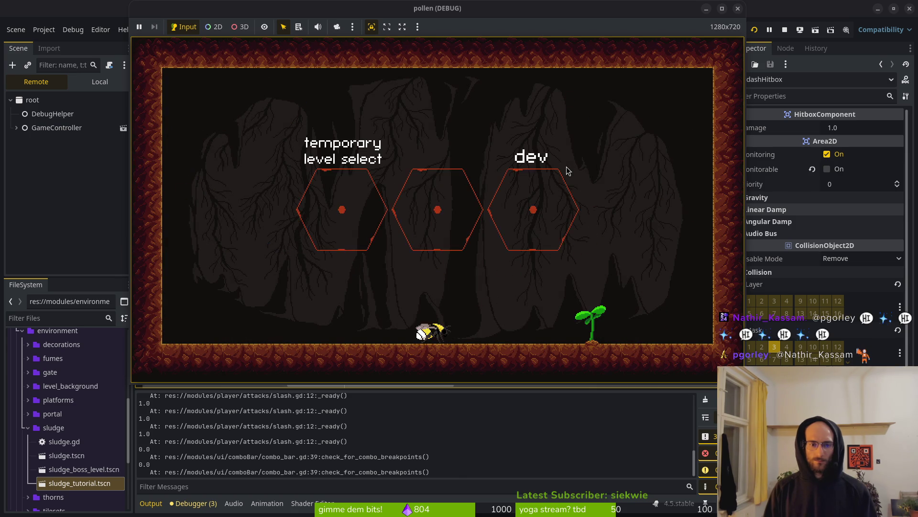
left_click(193, 502)
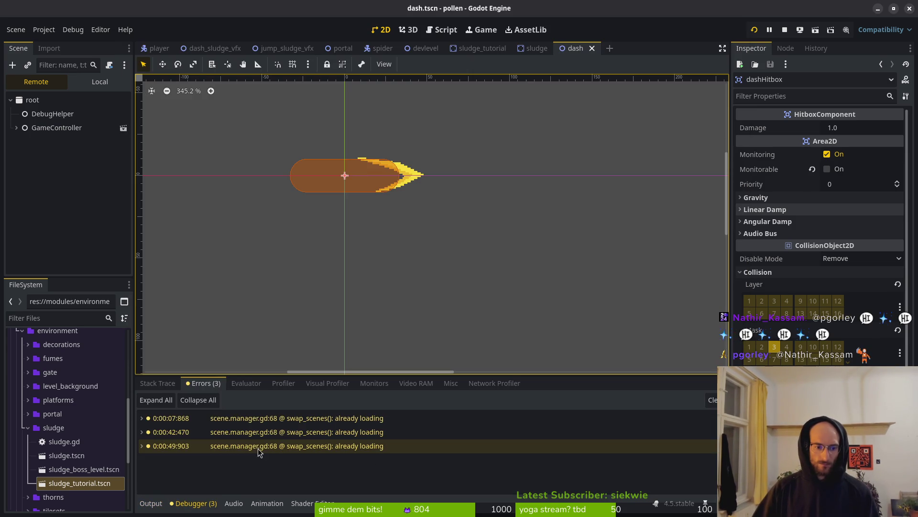
- Return to the game and steer the bee into the middle level portal
key("alt+Tab")
key("Up")
key("Right")
key("Down")
key("Up")
key("Left")
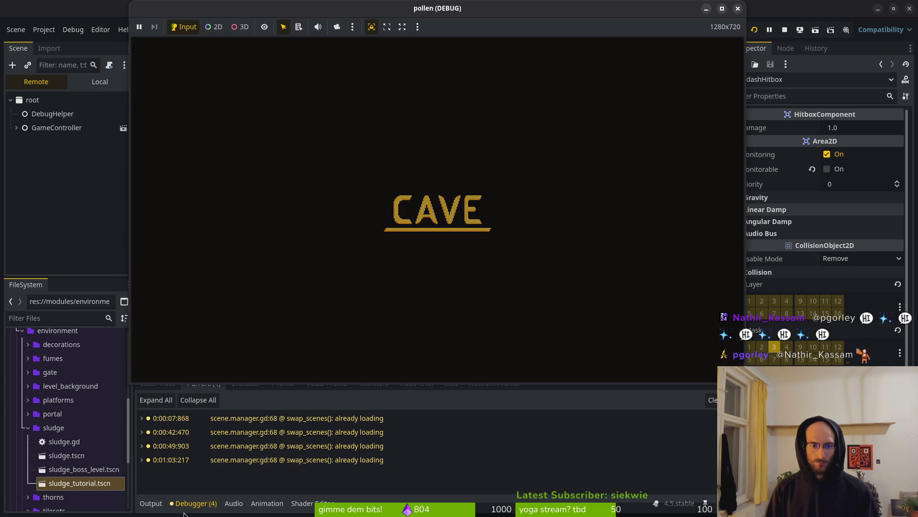
- Dive the bee into the sludge floor to trigger green splashes, then stop the game
key("Left")
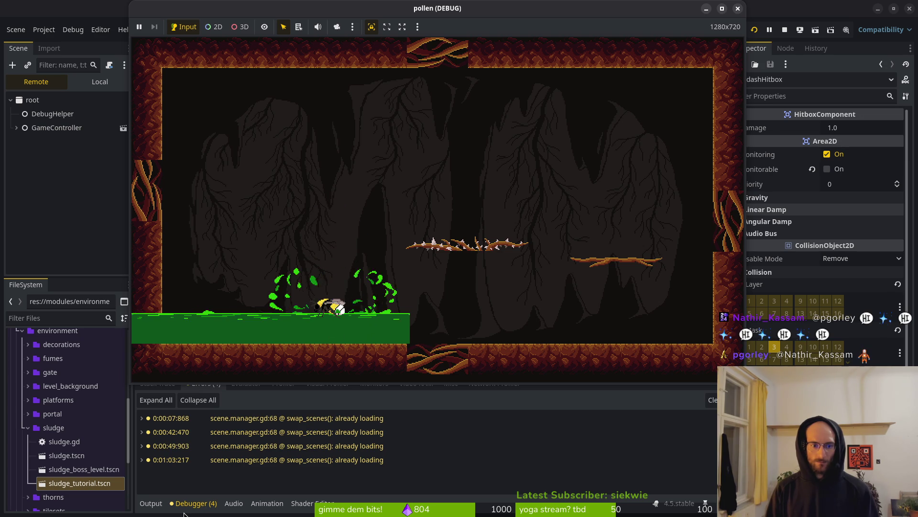
key("Down")
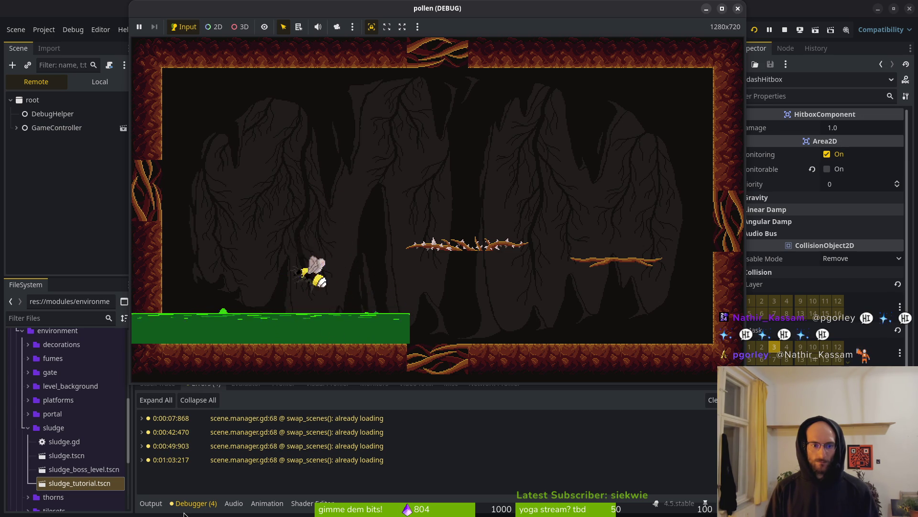
key("Left")
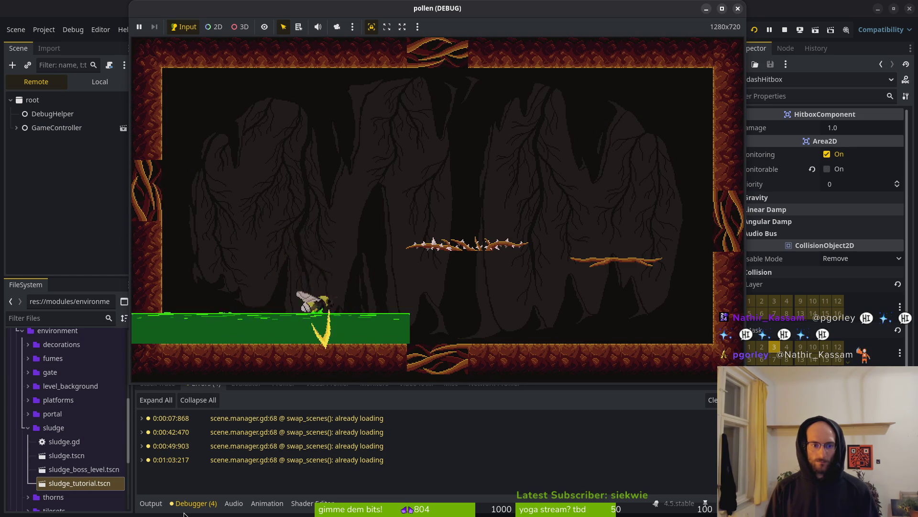
key("Up")
key("Left")
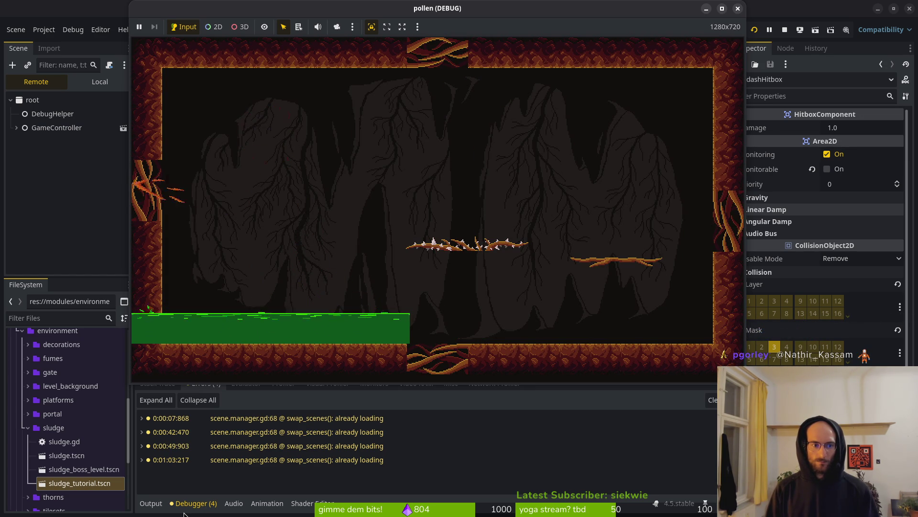
left_click(786, 31)
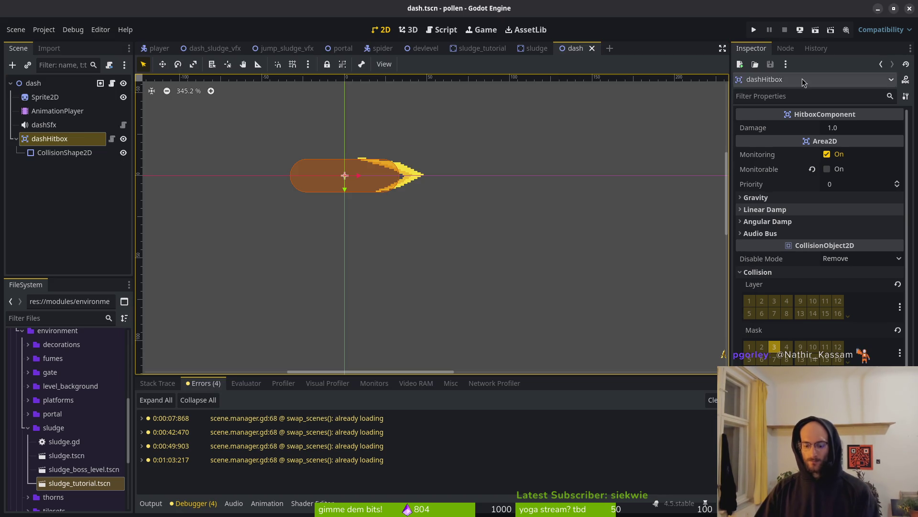
- Inspect the latest swap_scenes error, then close every scene tab except player
key("super")
key("super")
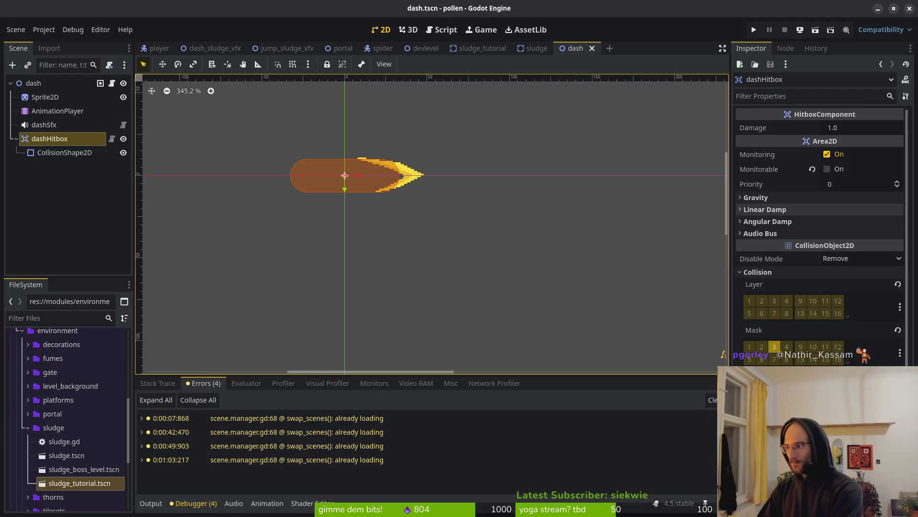
left_click(431, 459)
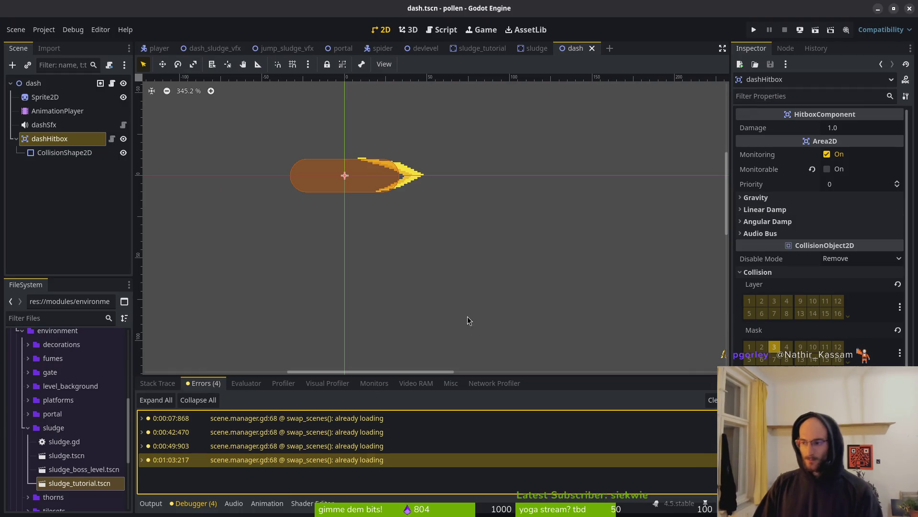
left_click(591, 48)
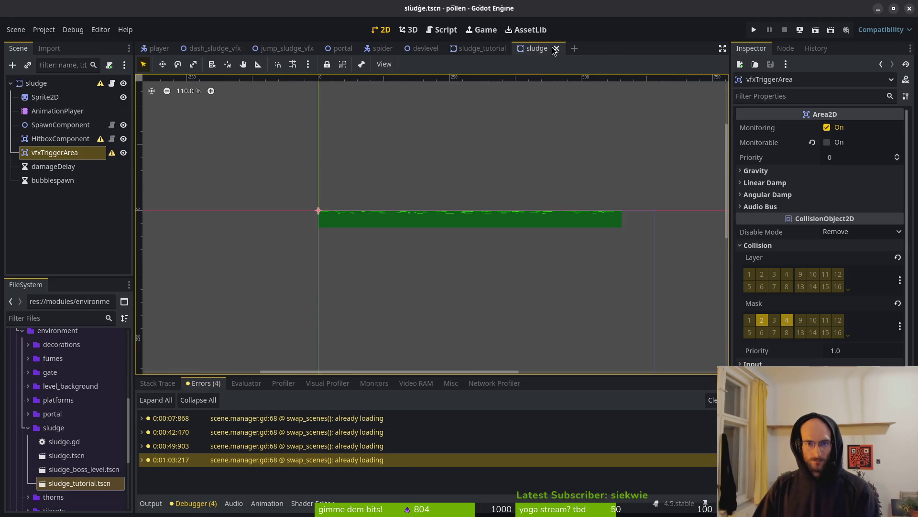
left_click(556, 48)
left_click(515, 48)
left_click(447, 48)
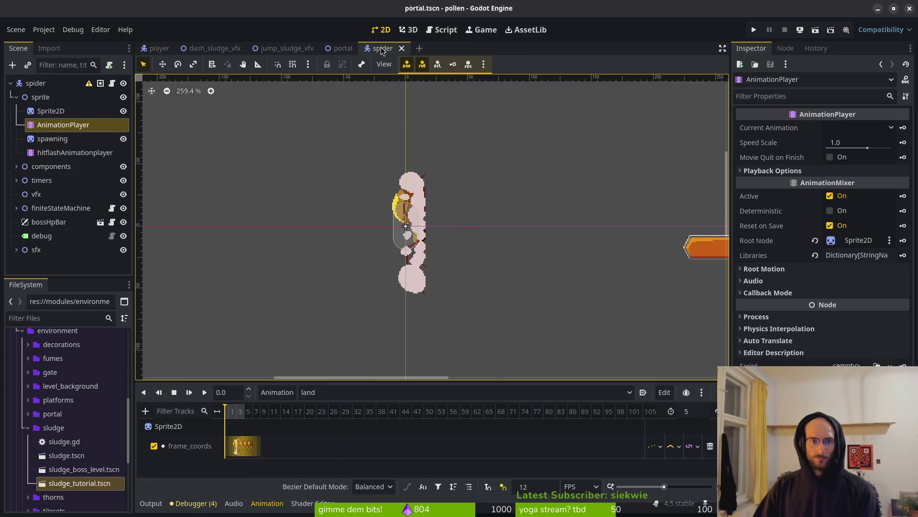
middle_click(382, 52)
middle_click(340, 52)
middle_click(235, 54)
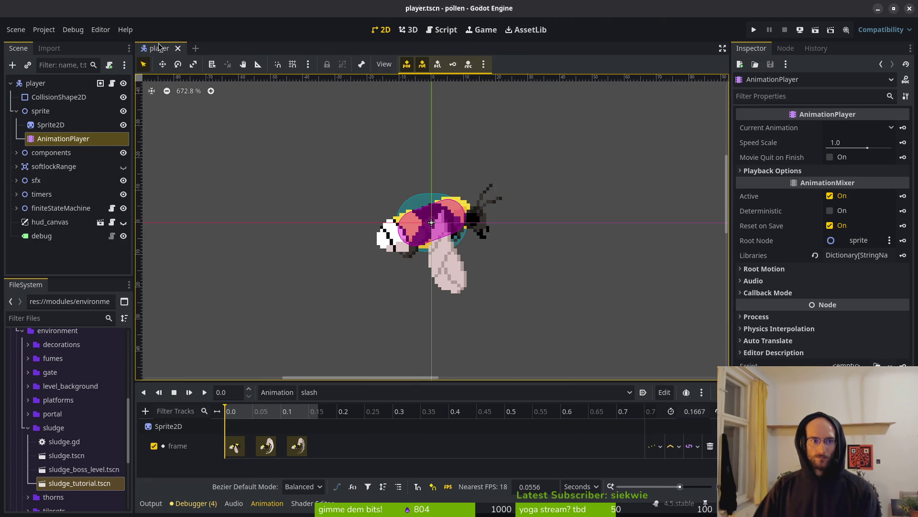
- Make the softlockRange area visible and save the player scene
left_click(123, 166)
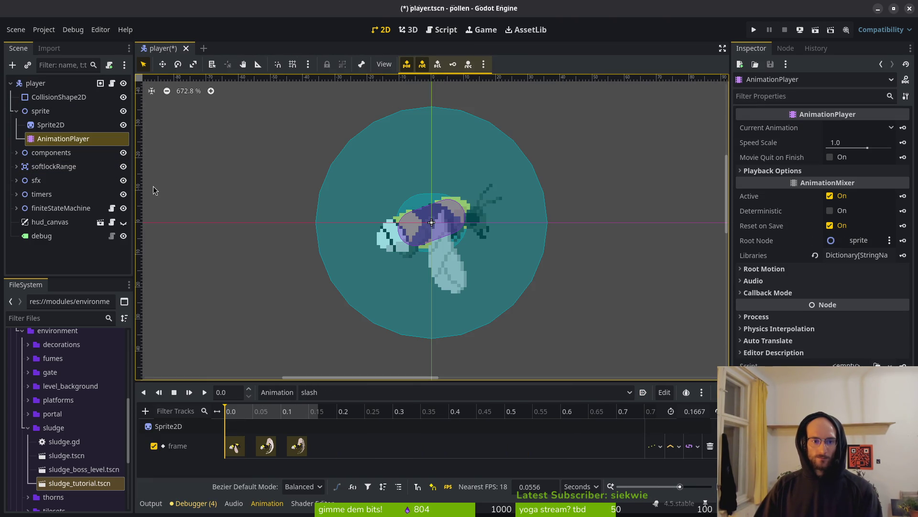
key("ctrl+s")
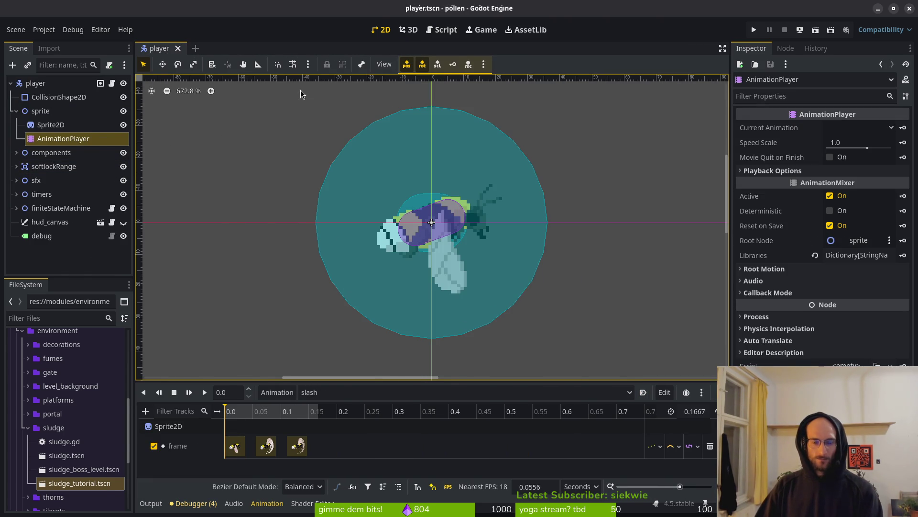
key("alt+Tab")
- Uncomment the two damage_delay_timer.start() lines in the upper sludge branches
type(":")
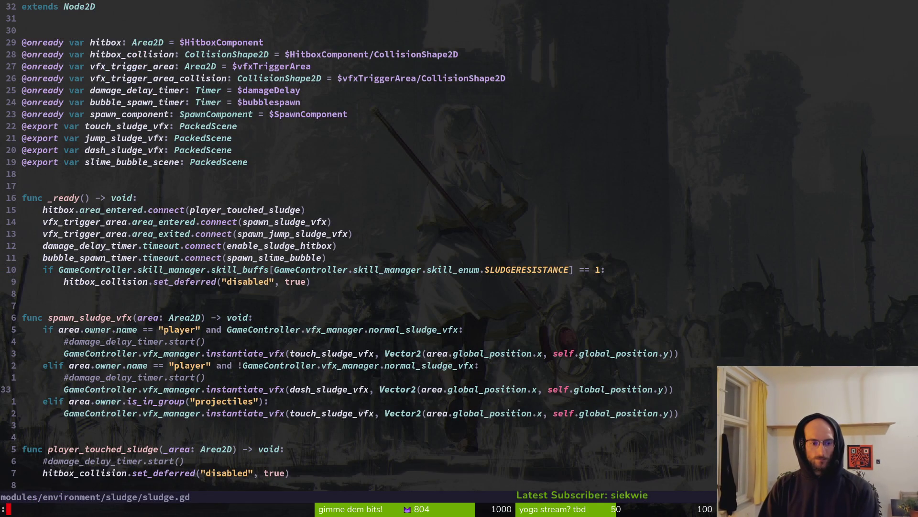
key("Escape")
key("ctrl+e")
key("k")
key("b")
key("b")
key("^")
key("s")
key("Escape")
key("k")
key("^")
key("s")
- Uncomment damage_delay_timer.start() on line 39 in player_touched_sludge and save sludge.gd
key("Escape")
key("ctrl+d")
key("k")
key("k")
key("k")
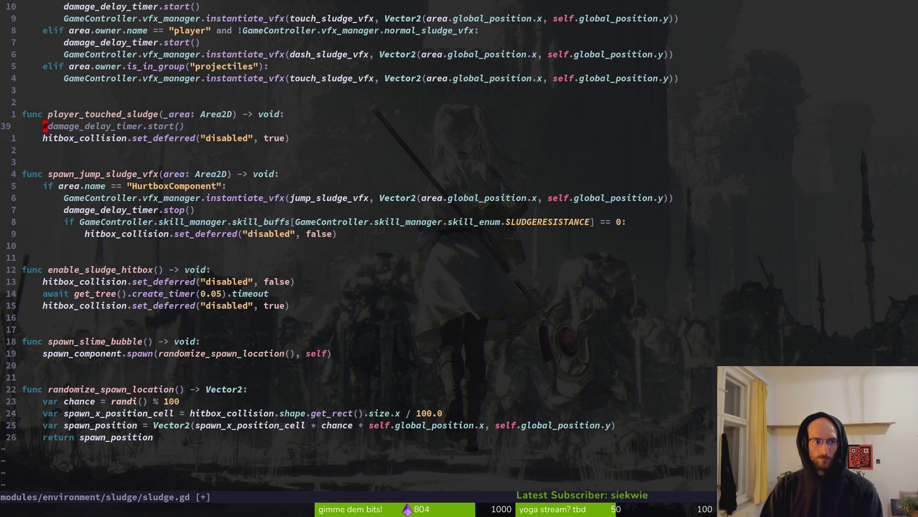
type("x:w")
key("Return")
type(":write")
key("Return")
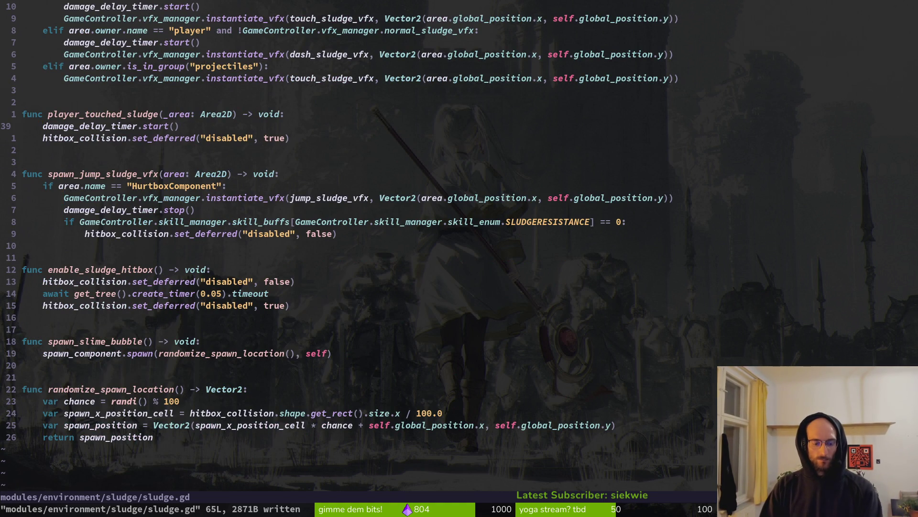